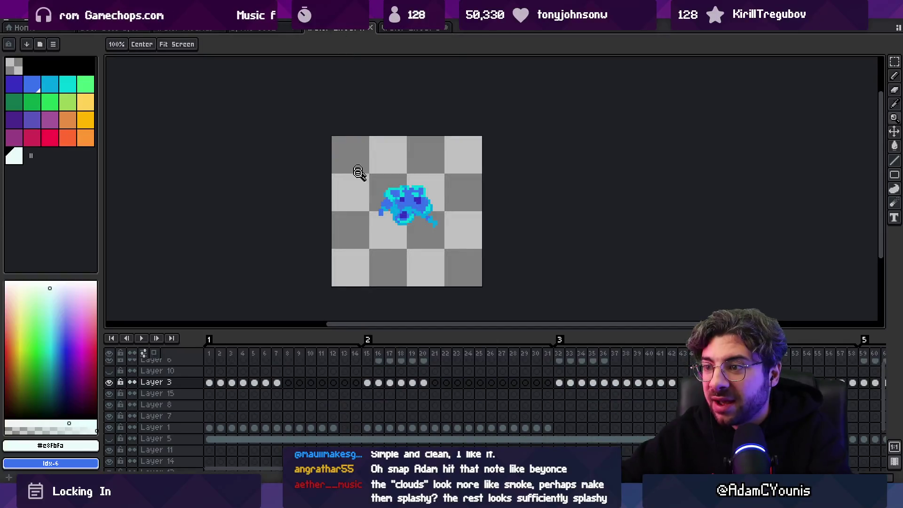
Play the water animation, then select the opening frames of the dark-background splash sprite
key(Return)
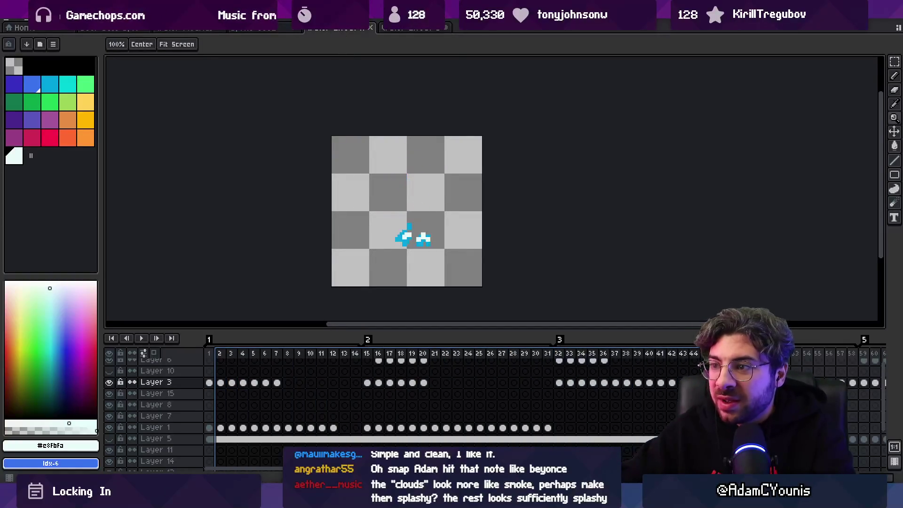
click(403, 29)
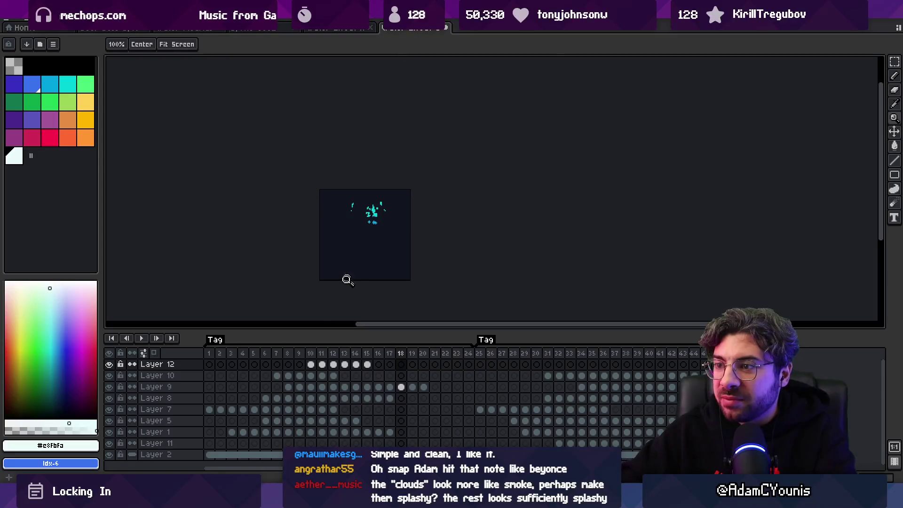
mouse_move(210, 353)
mouse_down()
mouse_move(658, 363)
mouse_move(204, 344)
mouse_move(351, 357)
mouse_move(257, 362)
mouse_move(396, 358)
mouse_move(258, 362)
mouse_move(390, 360)
mouse_move(277, 367)
mouse_move(372, 365)
mouse_up()
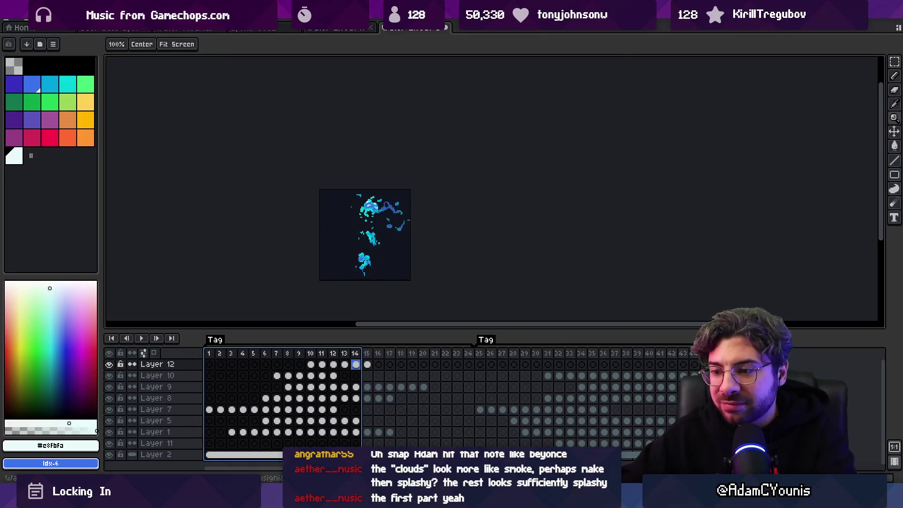
key(alt+Tab)
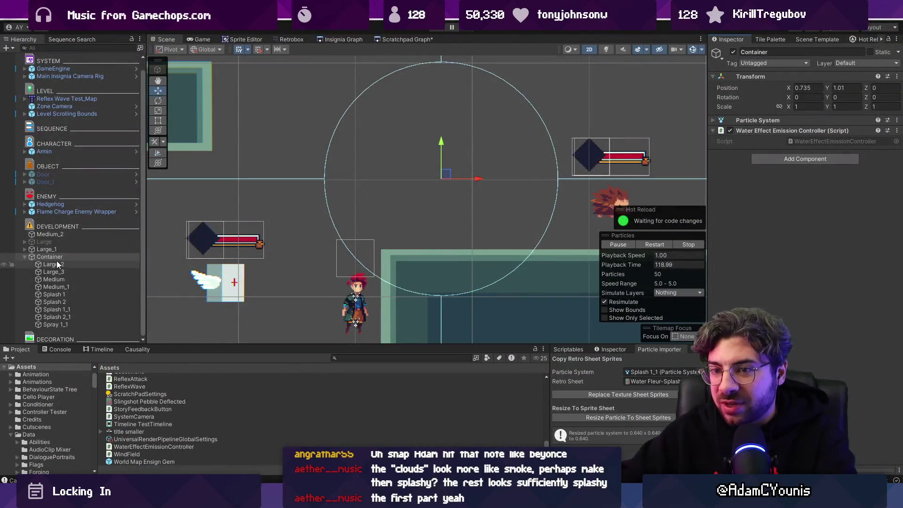
Drag the Container up, right, then back left to watch its water particles emit
mouse_move(443, 172)
mouse_down()
mouse_move(453, 135)
mouse_move(437, 148)
mouse_move(264, 162)
mouse_move(339, 181)
mouse_move(351, 147)
mouse_move(319, 201)
mouse_move(403, 191)
mouse_move(399, 182)
mouse_move(311, 211)
mouse_move(308, 203)
mouse_move(398, 207)
mouse_move(373, 175)
mouse_move(371, 146)
mouse_move(340, 175)
mouse_move(331, 163)
mouse_up()
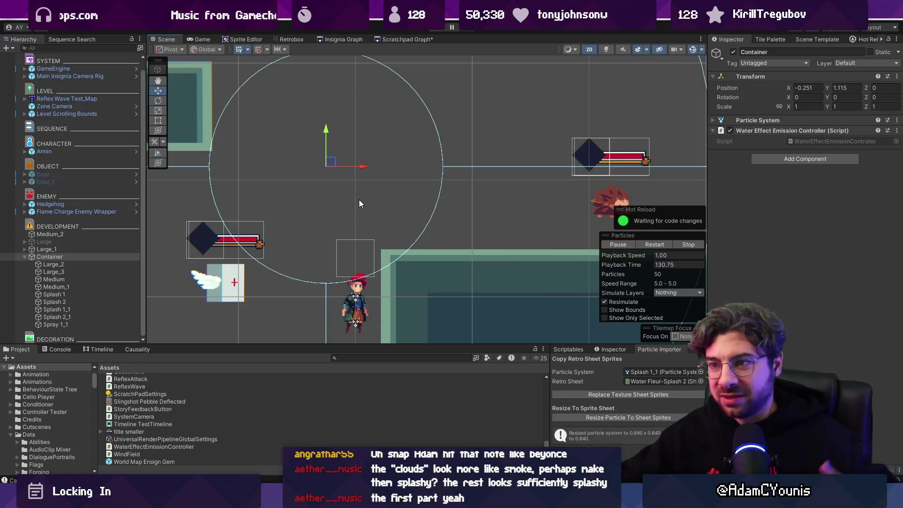
mouse_move(330, 165)
mouse_down()
mouse_move(393, 214)
mouse_move(413, 175)
mouse_move(421, 179)
mouse_up()
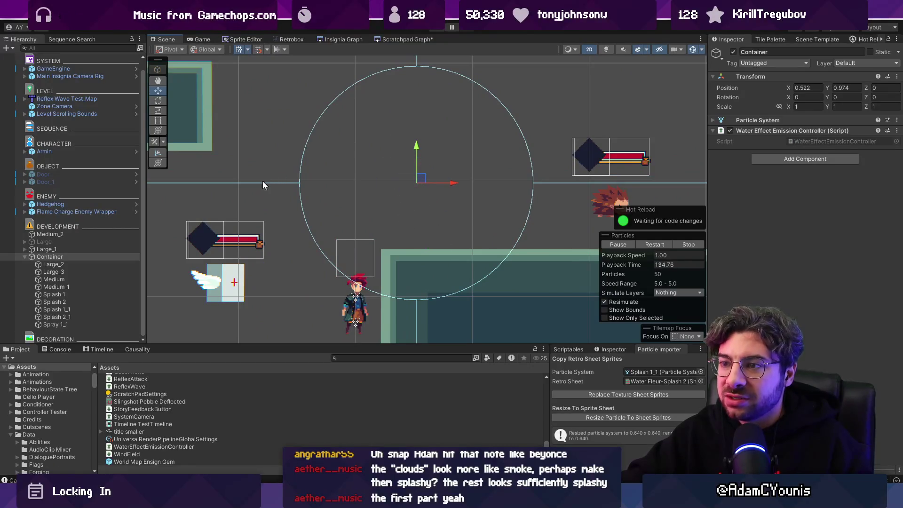
mouse_move(424, 181)
mouse_down()
mouse_move(381, 219)
mouse_move(337, 170)
mouse_up()
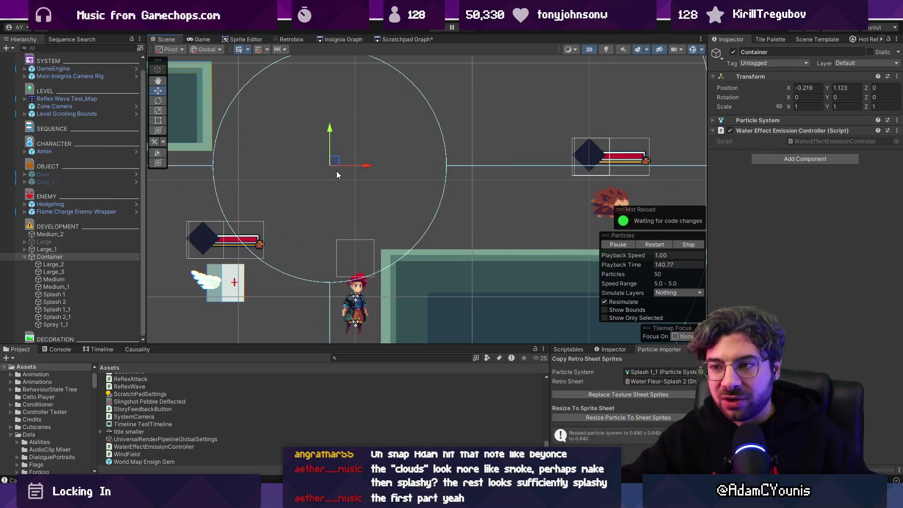
mouse_move(337, 163)
mouse_down()
mouse_move(329, 147)
mouse_move(301, 170)
mouse_move(348, 201)
mouse_move(449, 174)
mouse_move(336, 221)
mouse_move(329, 241)
mouse_move(339, 207)
mouse_move(391, 161)
mouse_move(346, 186)
mouse_move(345, 178)
mouse_up()
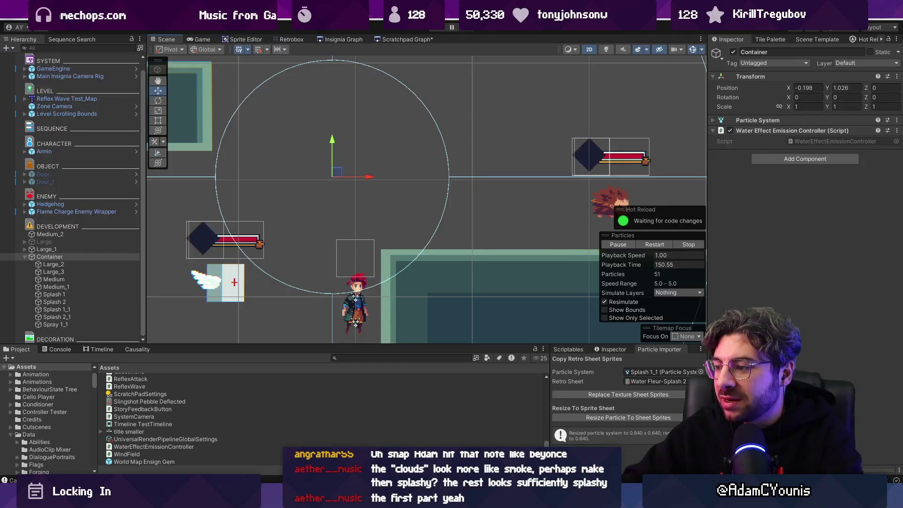
key(alt+Tab)
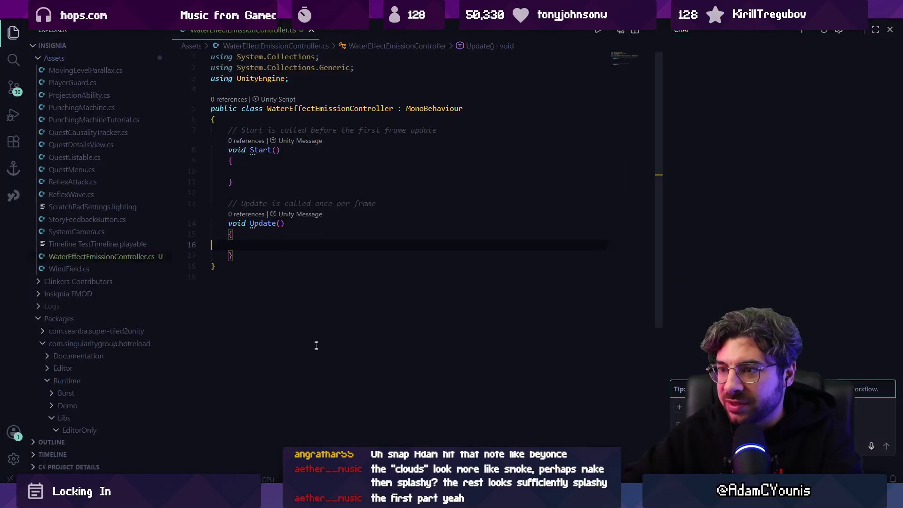
Reformat WaterEffectEmissionController with same-line braces and add blank lines under the class declaration
key(shift+alt+f)
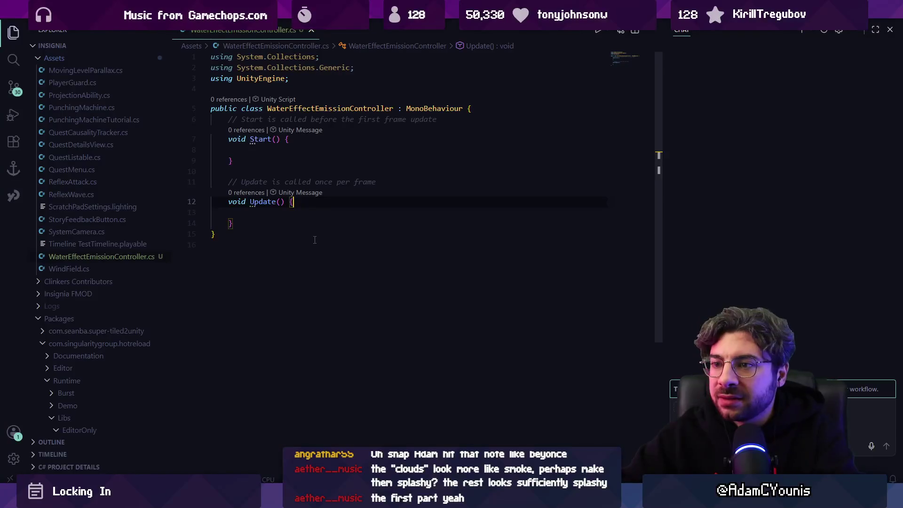
key(Up)
key(Up)
key(Up)
key(End)
key(Return)
key(Return)
key(Up)
Add comments planning to take a list of particle systems and distribute emission rates by distance
text(//take a)
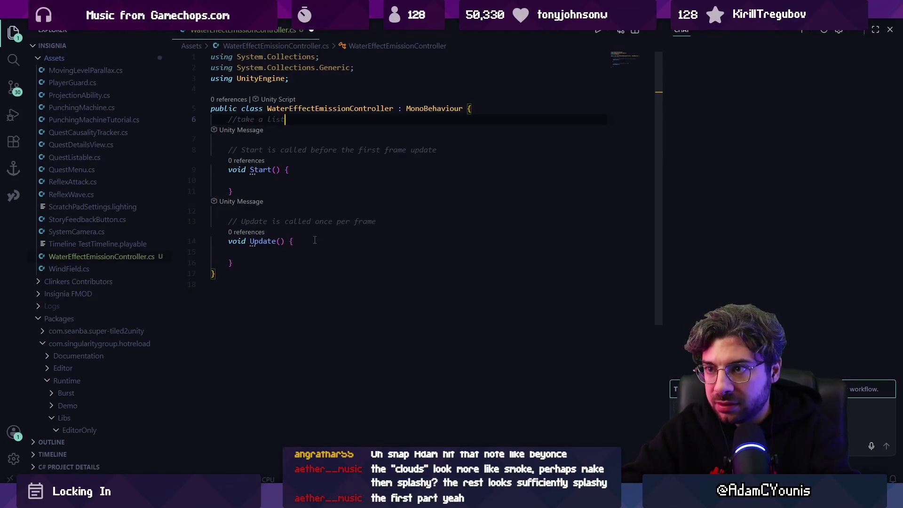
key(BackSpace)
key(BackSpace)
key(BackSpace)
text(of particle systems)
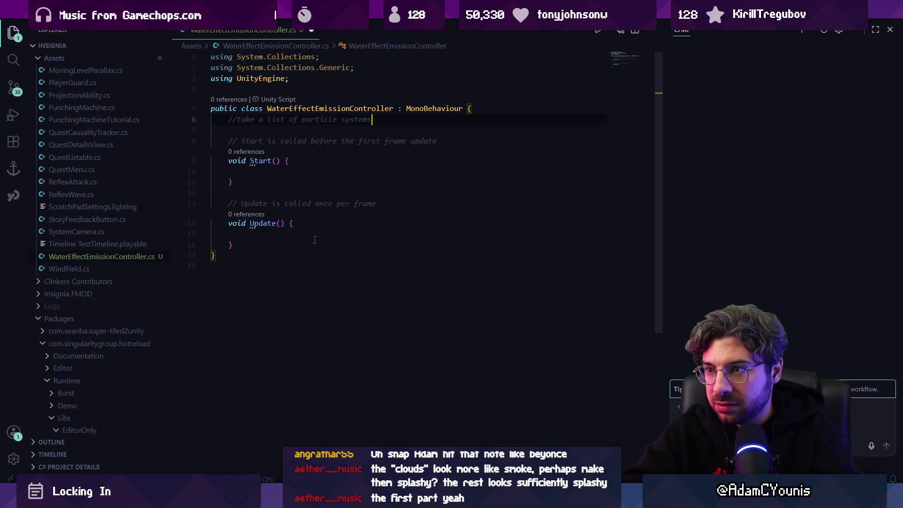
key(Return)
key(Return)
text(//dis)
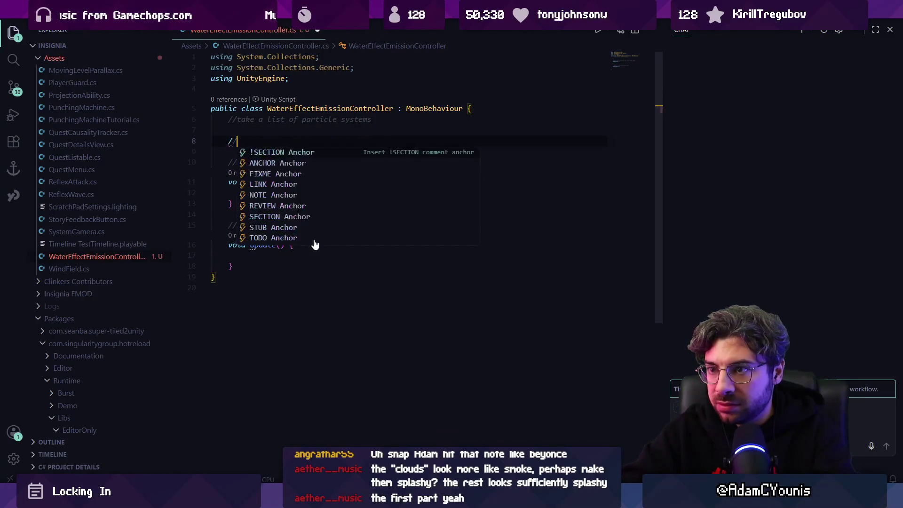
text(tribute their )
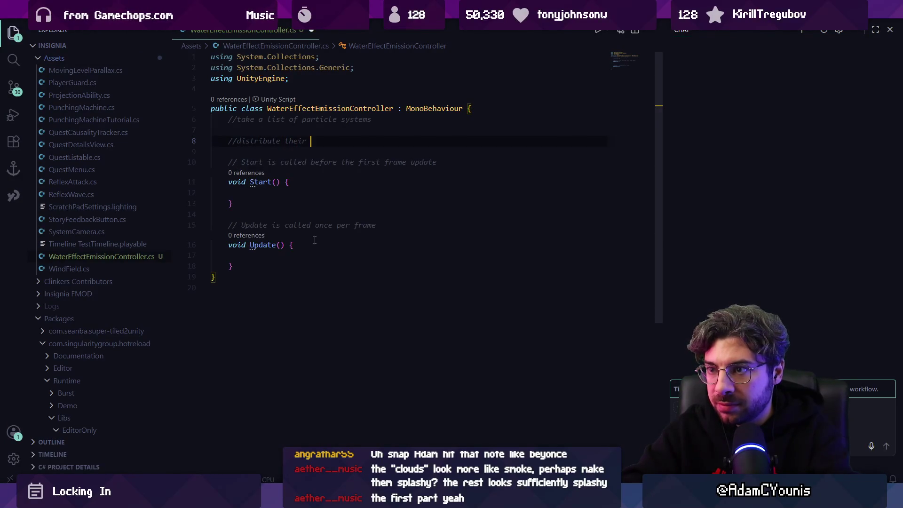
text(e)
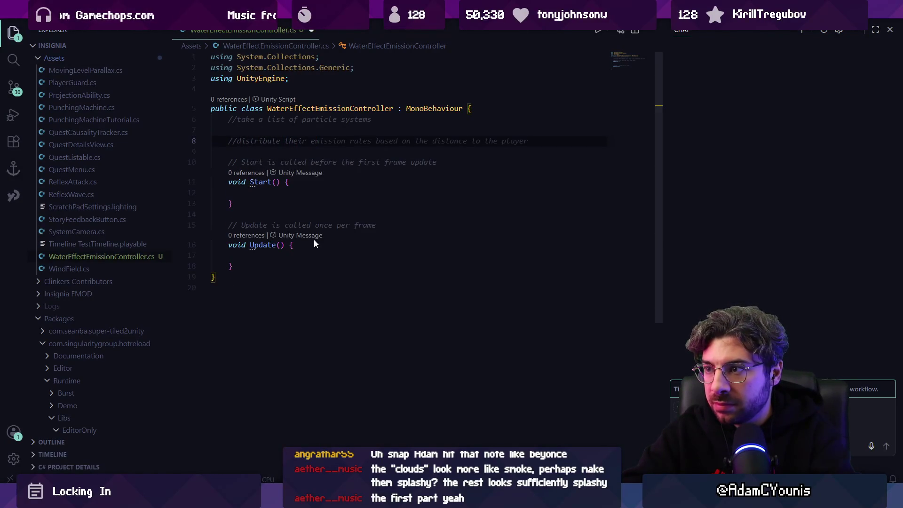
text(mission rat)
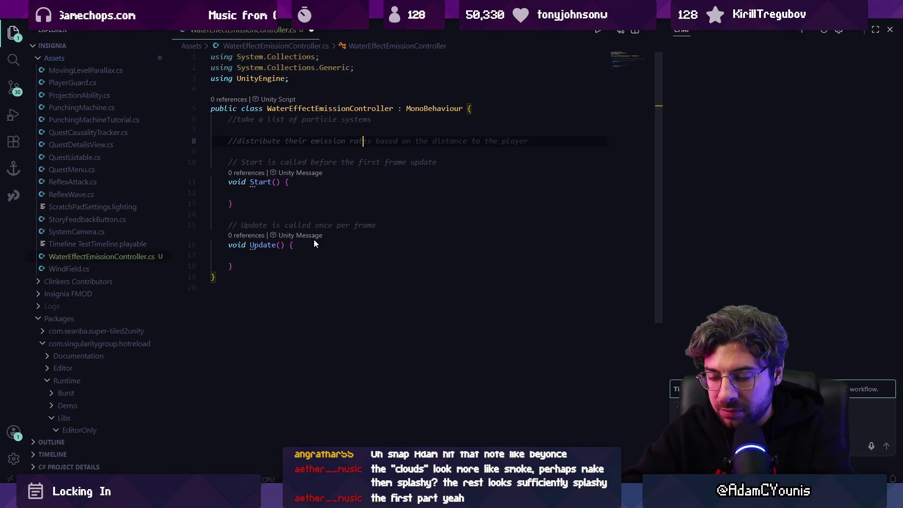
text(es based on distance travelled)
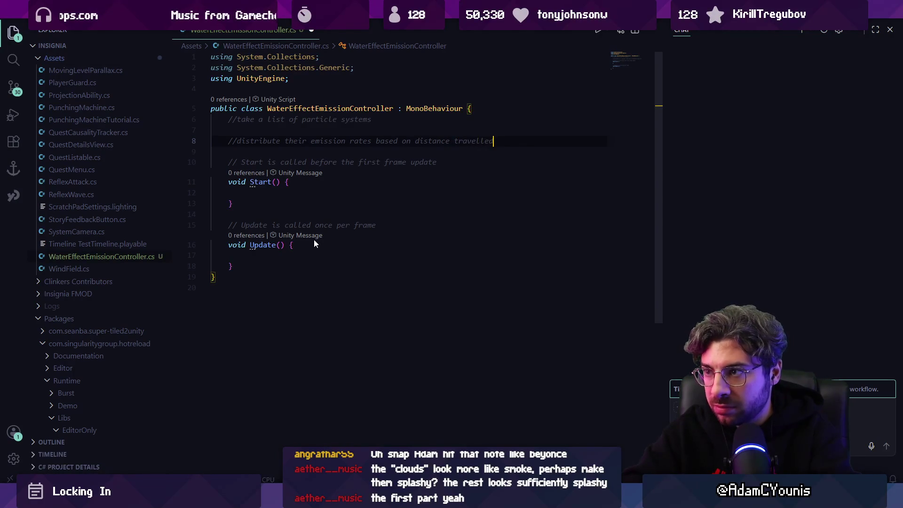
key(alt+Tab)
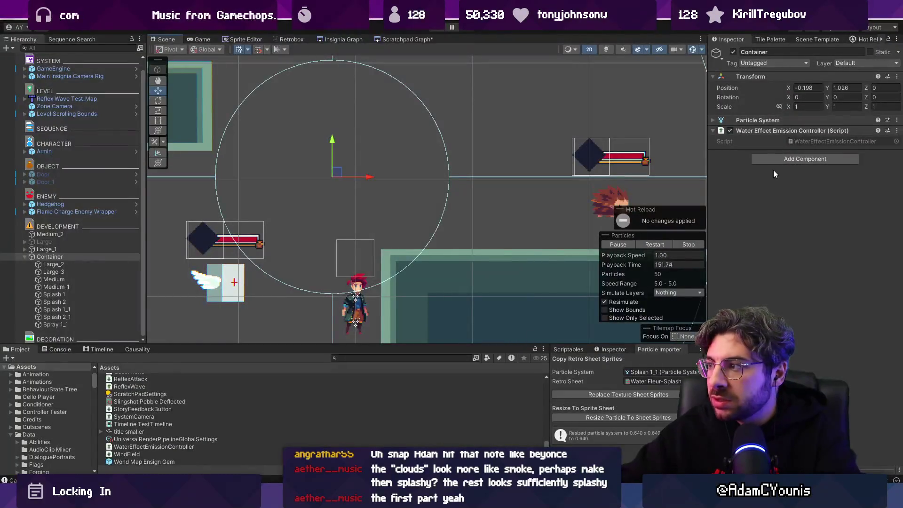
Add a Transform Particle Emitter component to the Container via 'particle emitter' and open its script
click(776, 160)
text(particle)
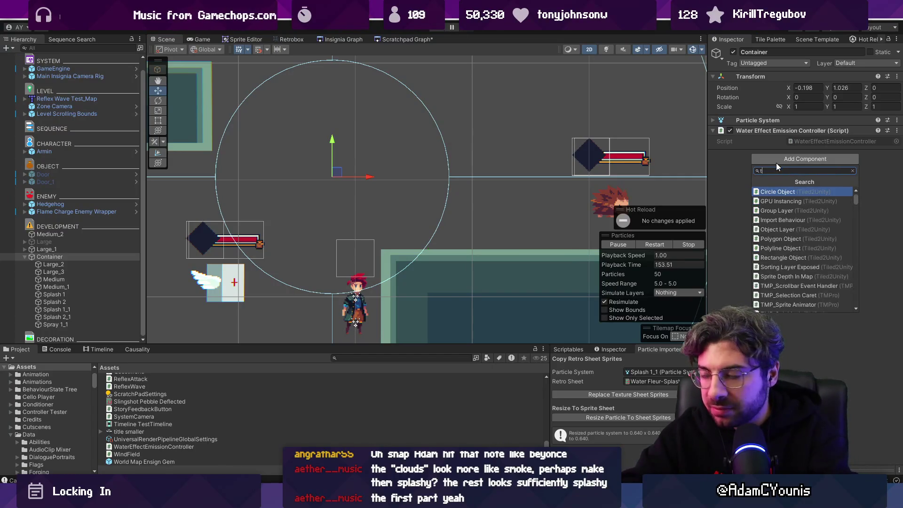
text( emitter)
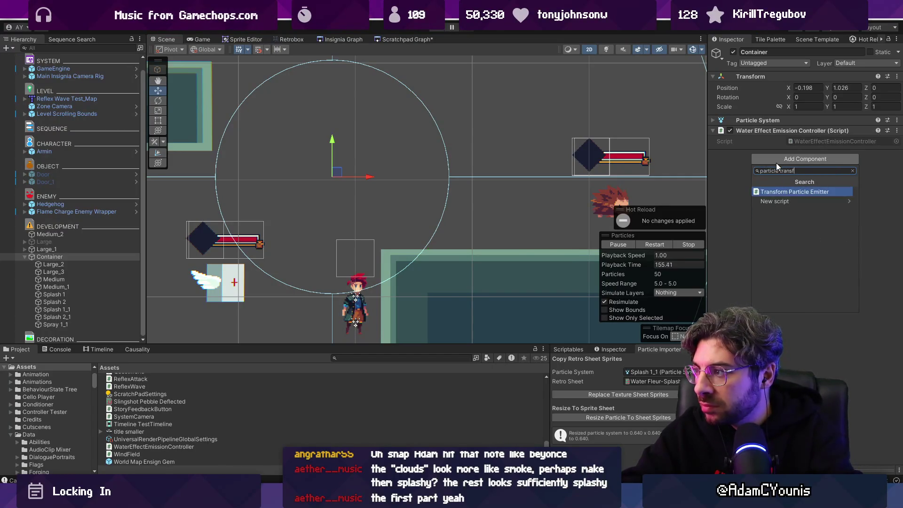
key(Return)
double_click(806, 165)
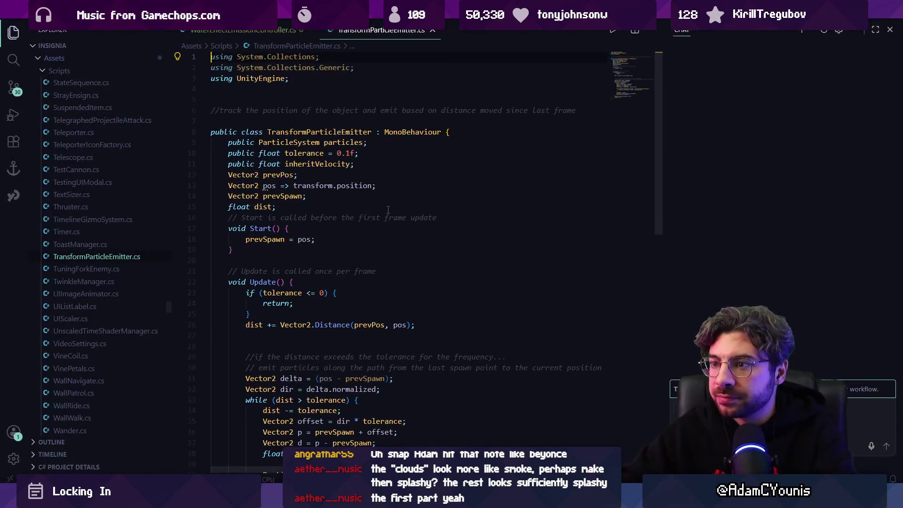
Review the TransformParticleEmitter script
scroll(388, 209, down, 5)
scroll(388, 209, up, 5)
scroll(390, 214, down, 4)
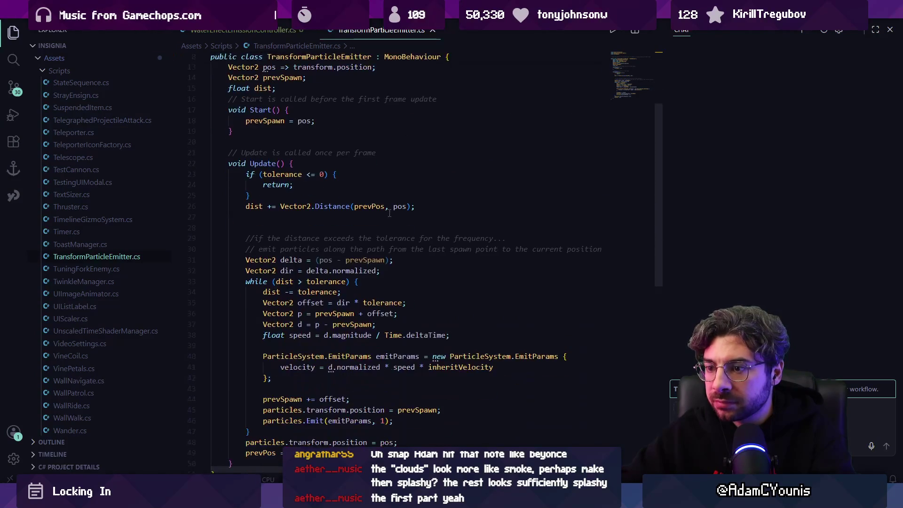
scroll(390, 214, up, 3)
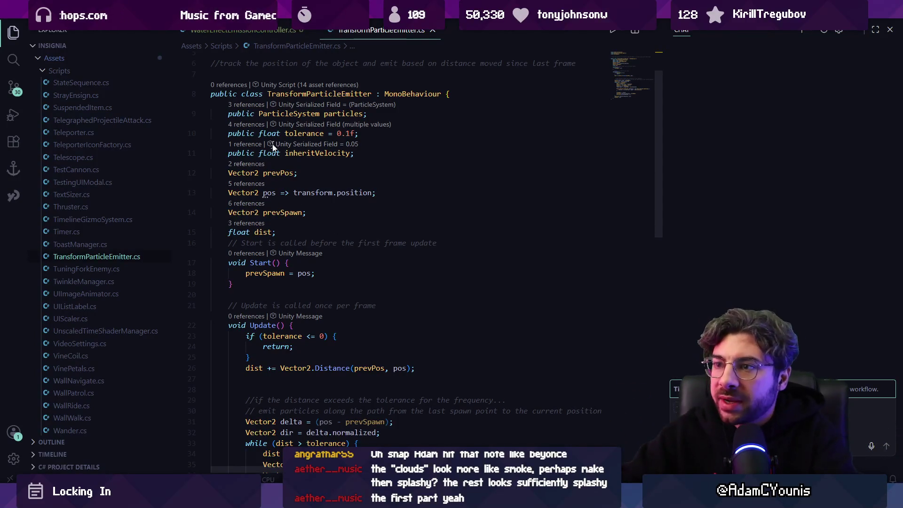
mouse_move(289, 113)
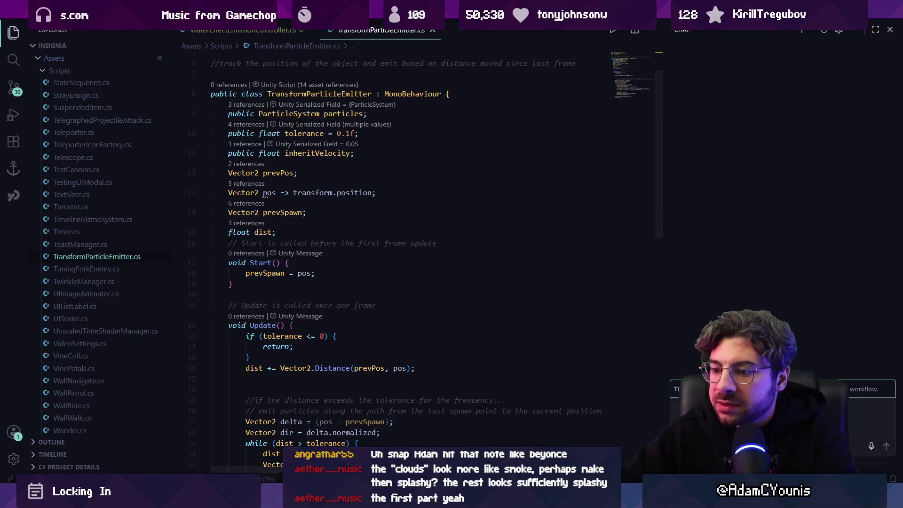
Remove the Water Effect Emission Controller component from the Container
key(alt+Tab)
click(339, 358)
right_click(758, 131)
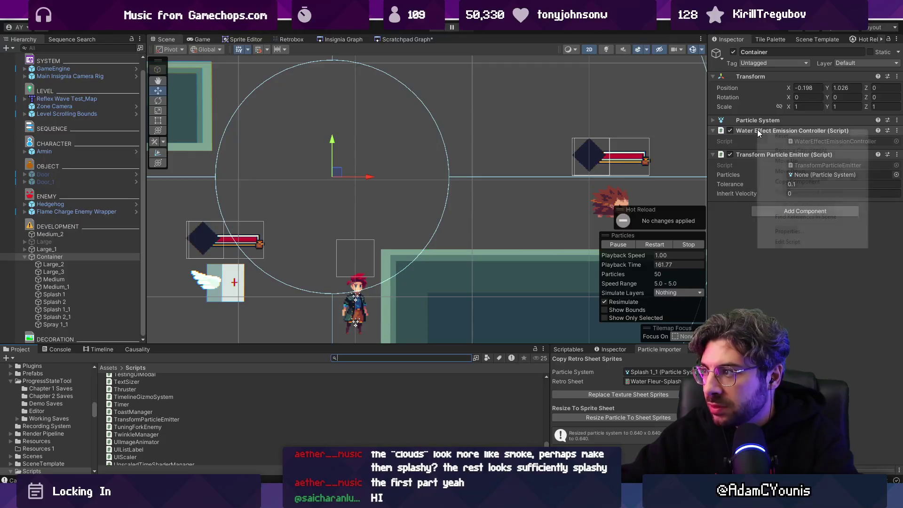
click(828, 151)
Discard the controller script and its meta file in Fork
key(super)
text(font)
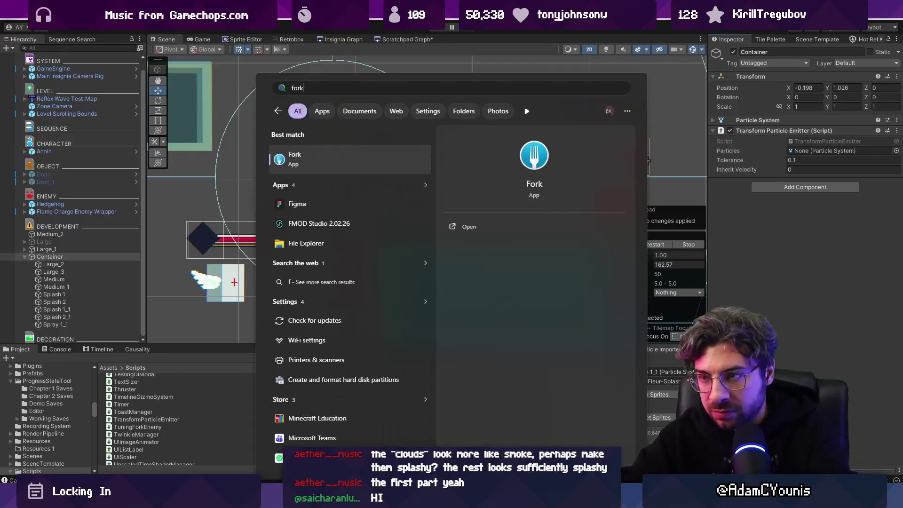
key(Escape)
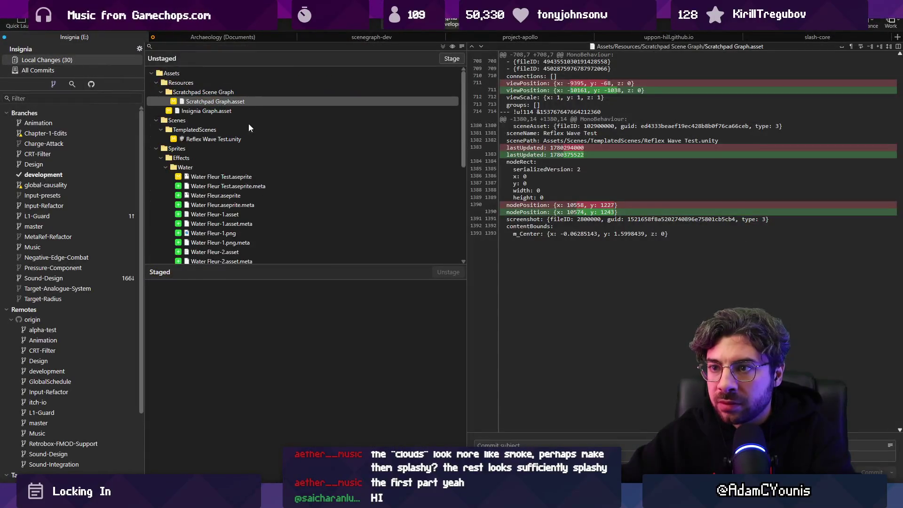
scroll(259, 148, down, 5)
click(236, 242)
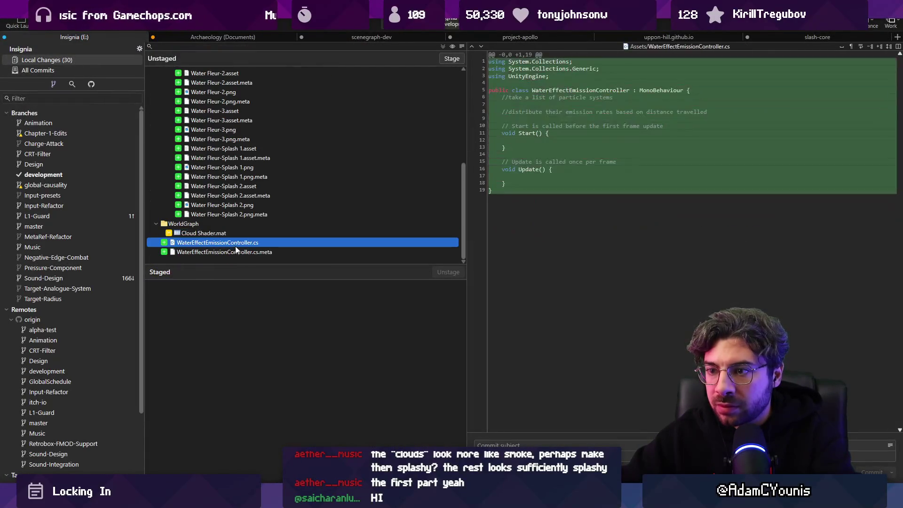
shift+click(238, 253)
key(Delete)
key(Return)
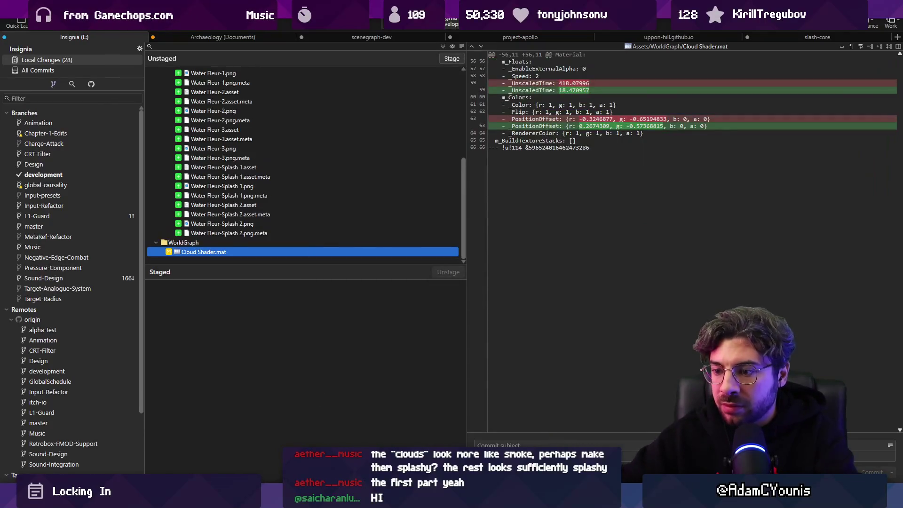
Open the TransformParticleEmitter script from the project assets for editing
key(alt+Tab)
click(816, 140)
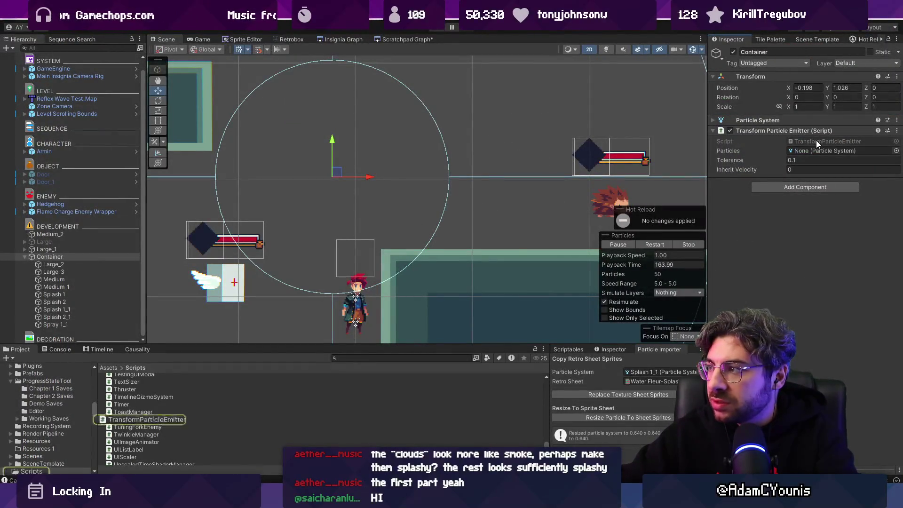
double_click(815, 142)
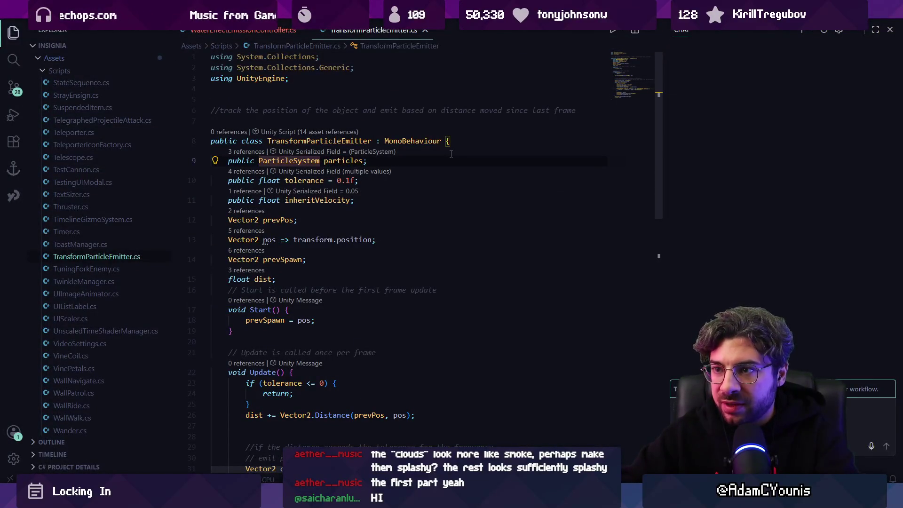
Try changing particles to List<ParticleSystem>, check its references, and save
text(List<)
key(ctrl+Right)
text(>)
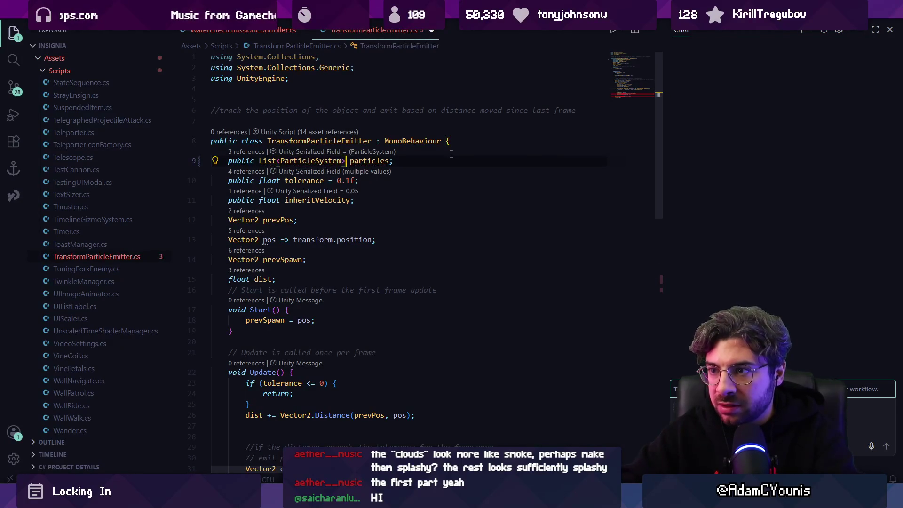
key(ctrl+z)
key(ctrl+z)
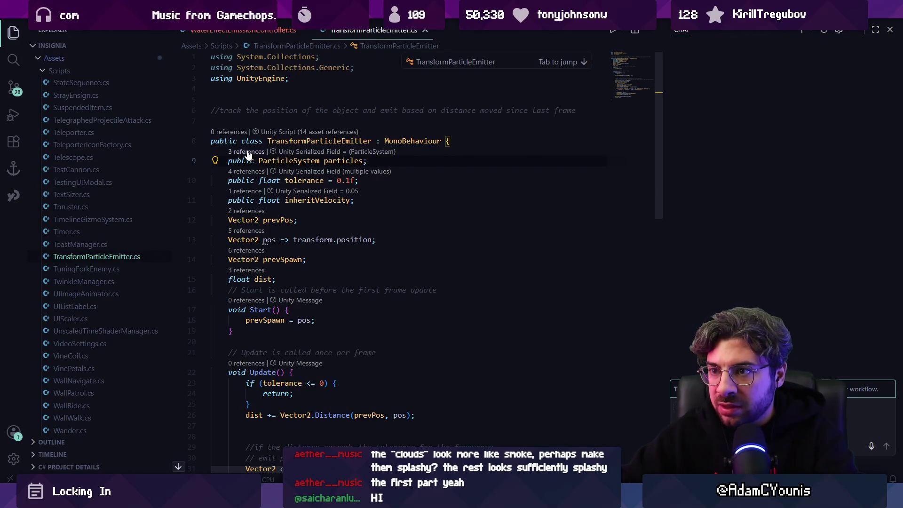
ctrl+click(325, 161)
key(Escape)
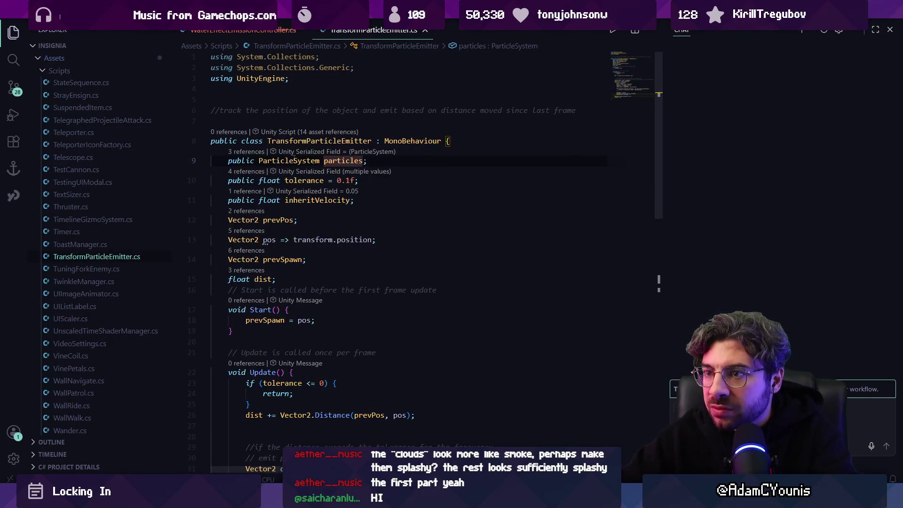
key(ctrl+y)
key(ctrl+y)
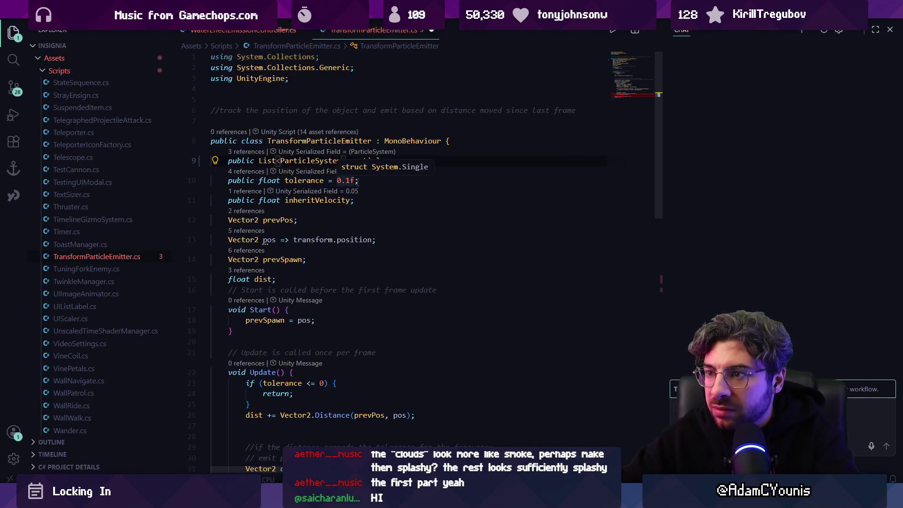
key(ctrl+s)
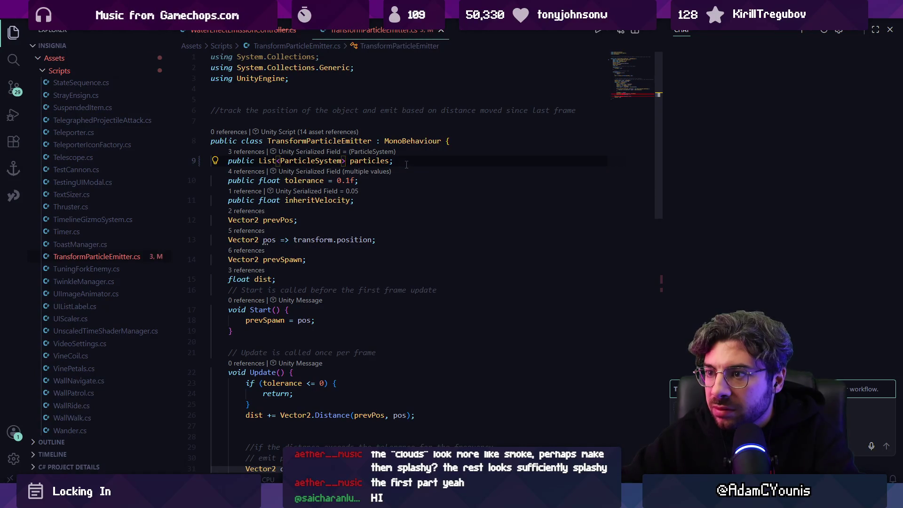
Revert particles to a single ParticleSystem, save, and begin searching Unity for the emitter
key(ctrl+z)
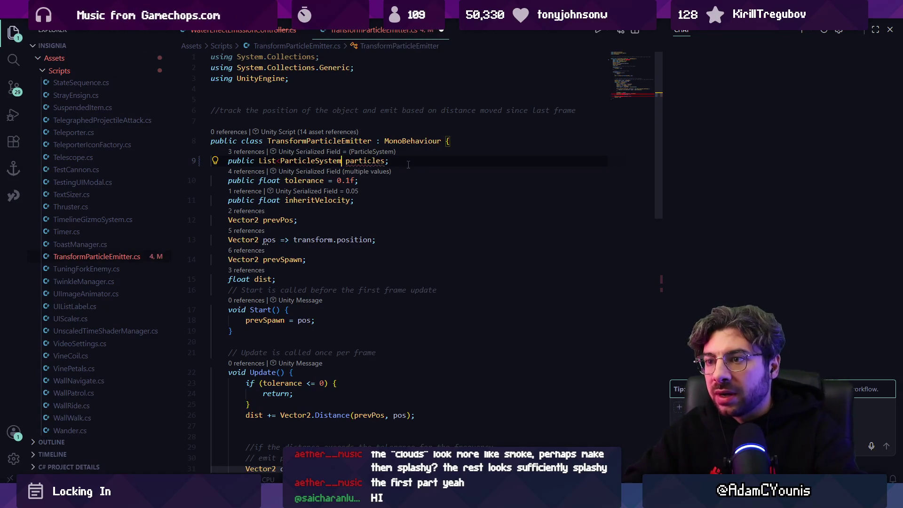
key(Escape)
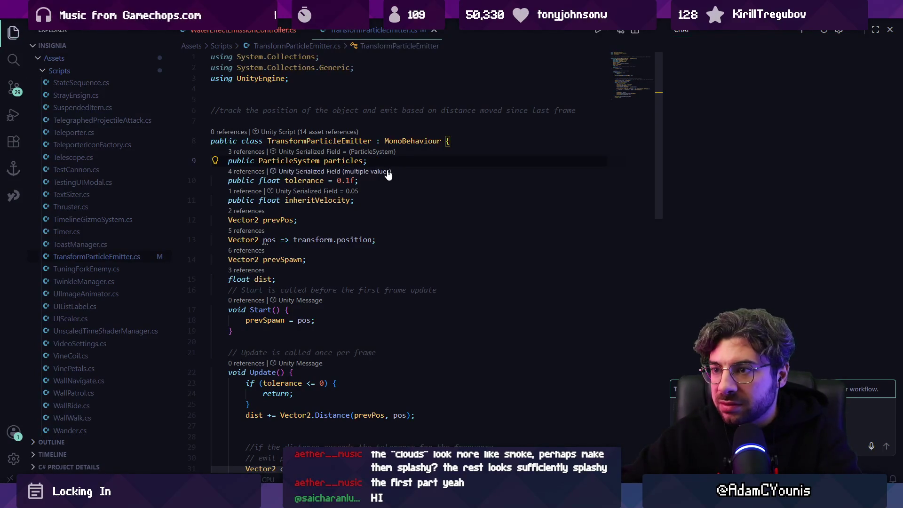
key(ctrl+s)
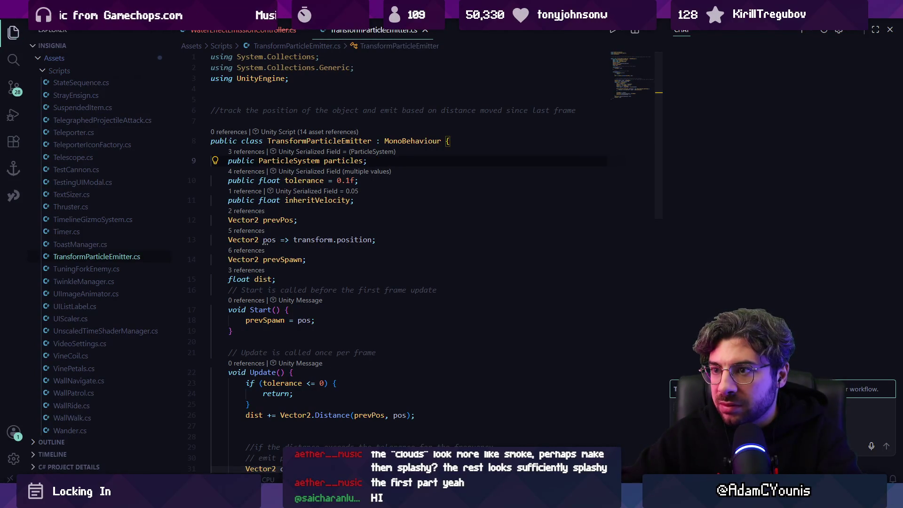
key(alt+Tab)
text(tra)
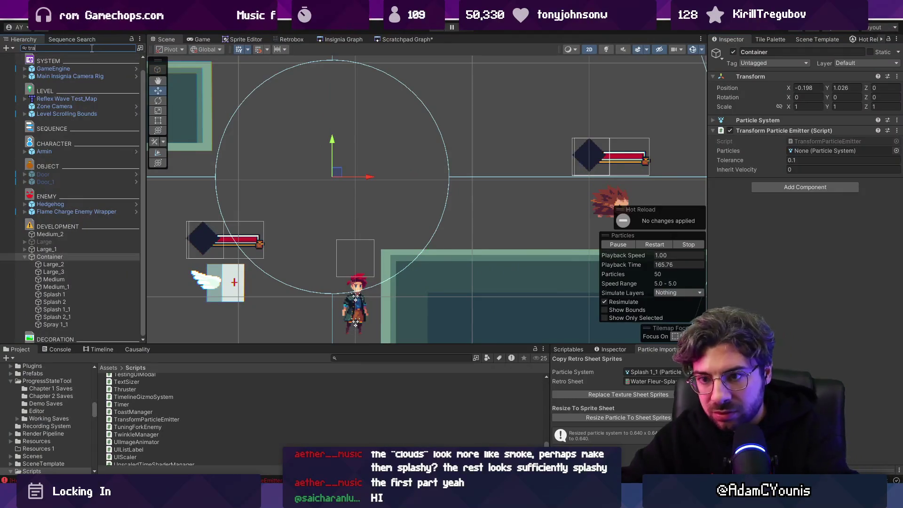
text(nsformparticleemmi)
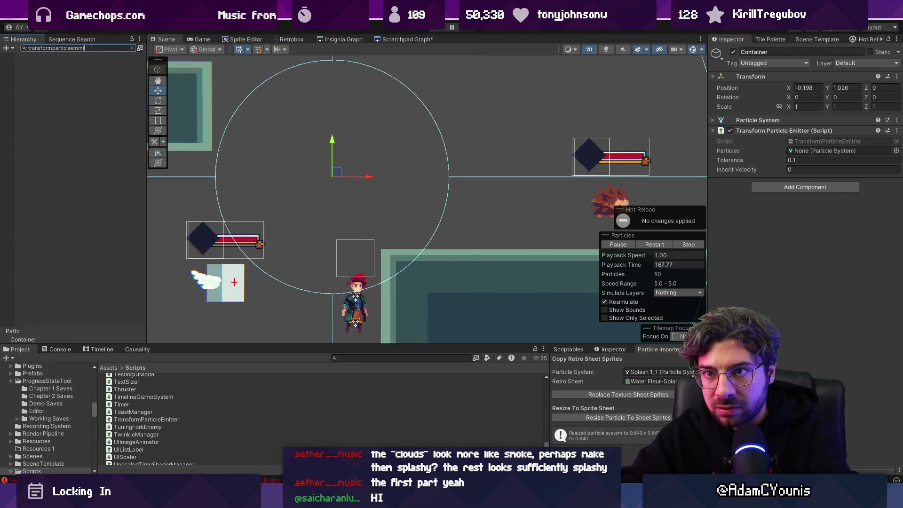
Fix the misspelled hierarchy search, then clear it
key(BackSpace)
key(BackSpace)
text(itter)
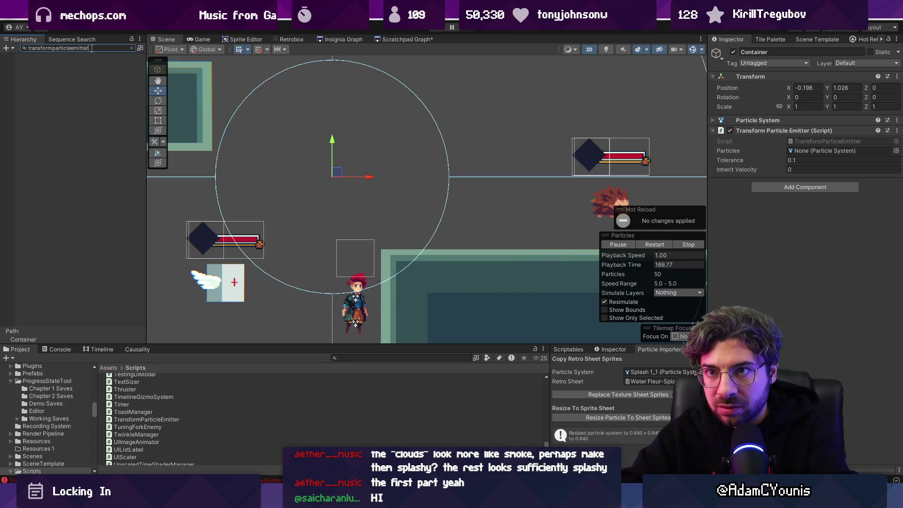
click(131, 48)
Search Project assets for transformparticleemitter and select the TransformParticleEmitter script
click(374, 360)
text(transformparticleemm)
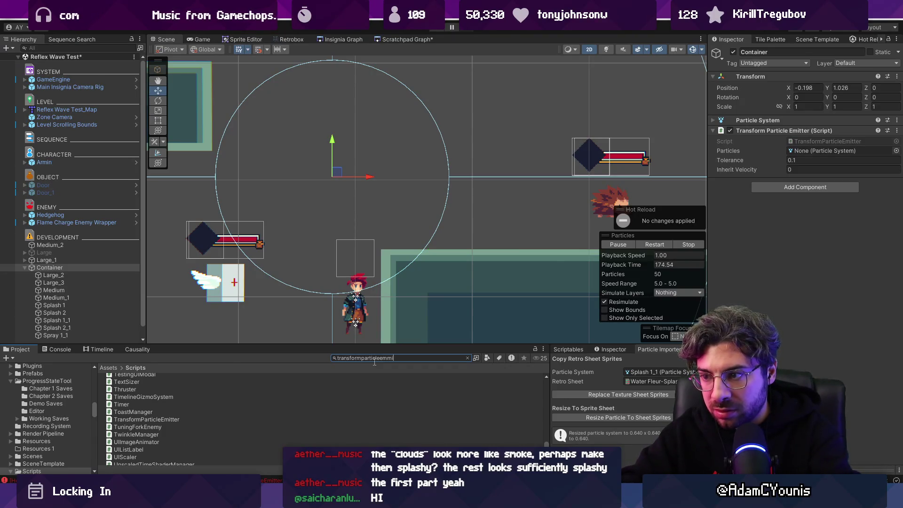
key(BackSpace)
key(BackSpace)
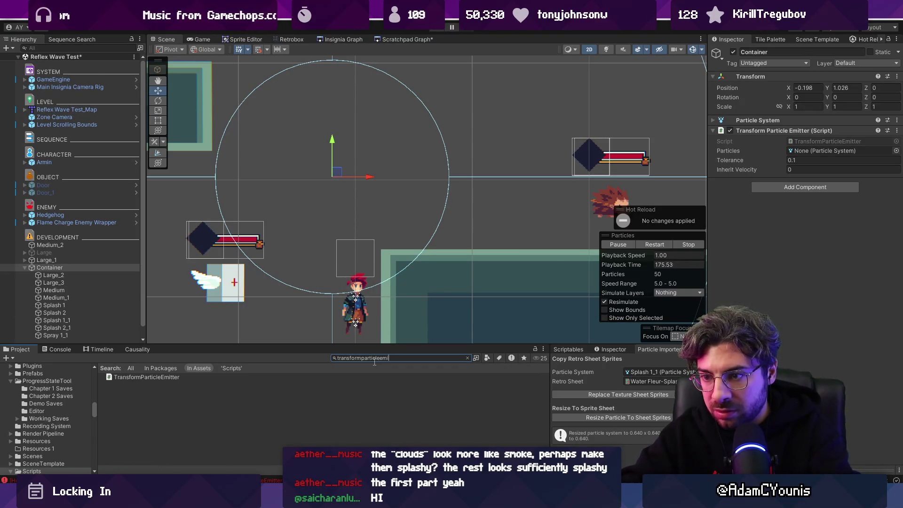
key(BackSpace)
key(BackSpace)
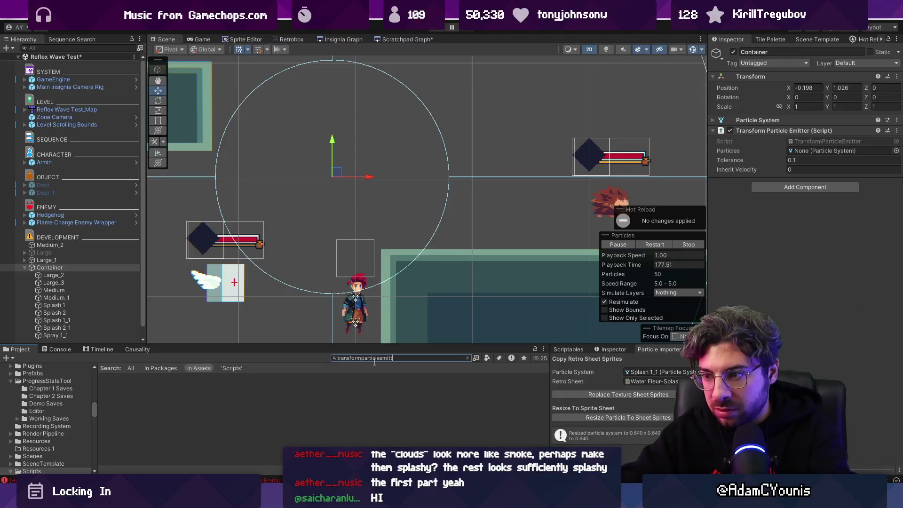
text(er)
click(198, 377)
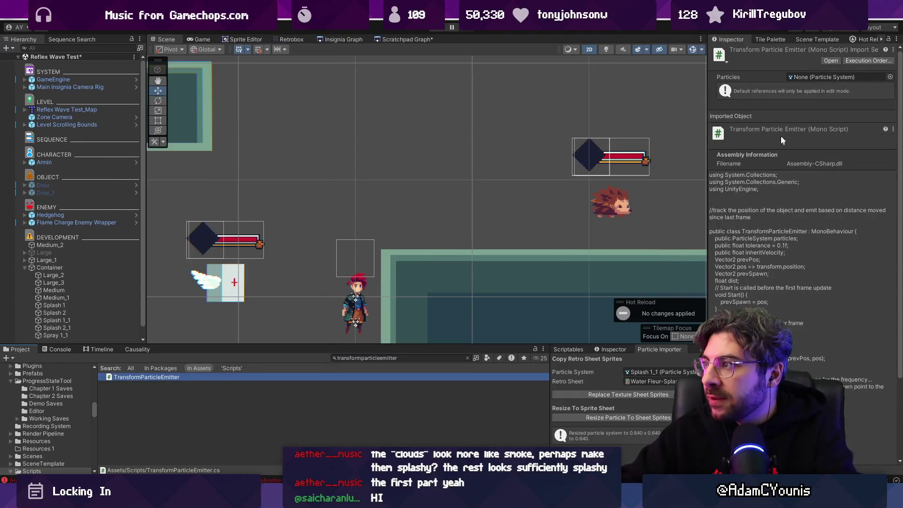
right_click(194, 375)
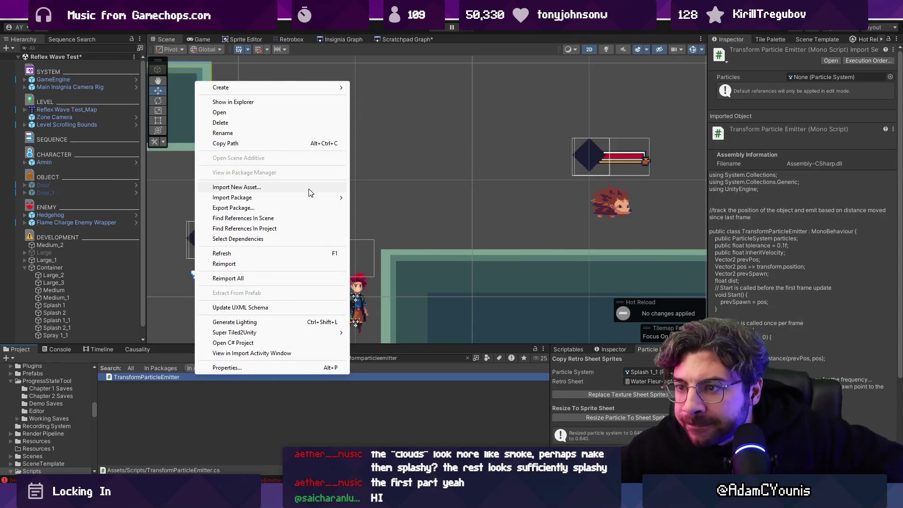
click(293, 228)
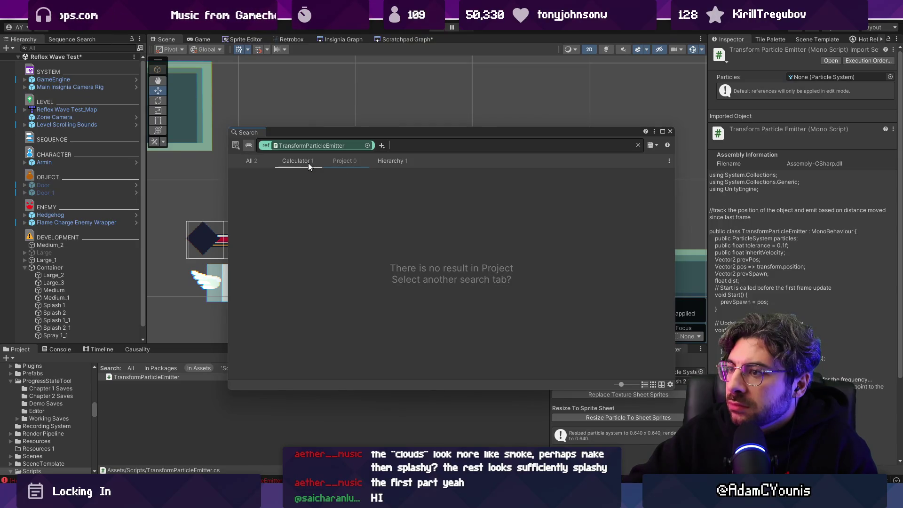
click(382, 162)
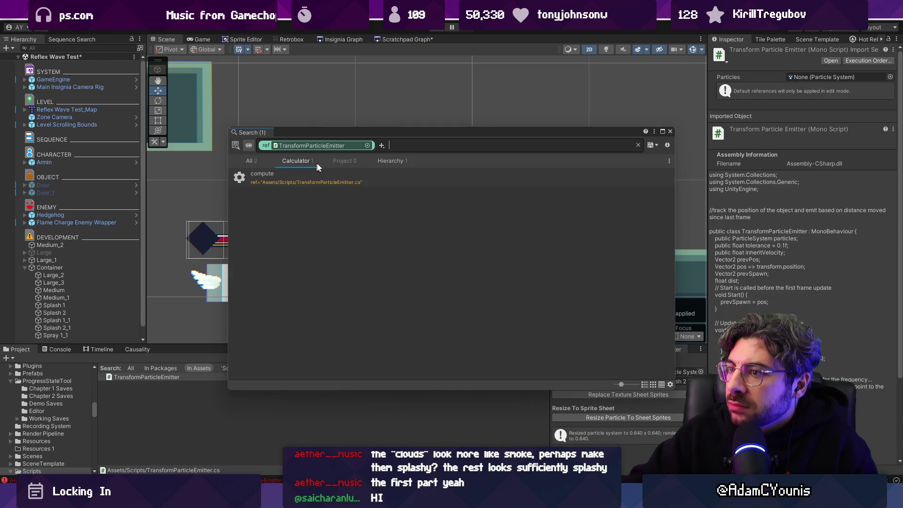
click(259, 160)
click(286, 190)
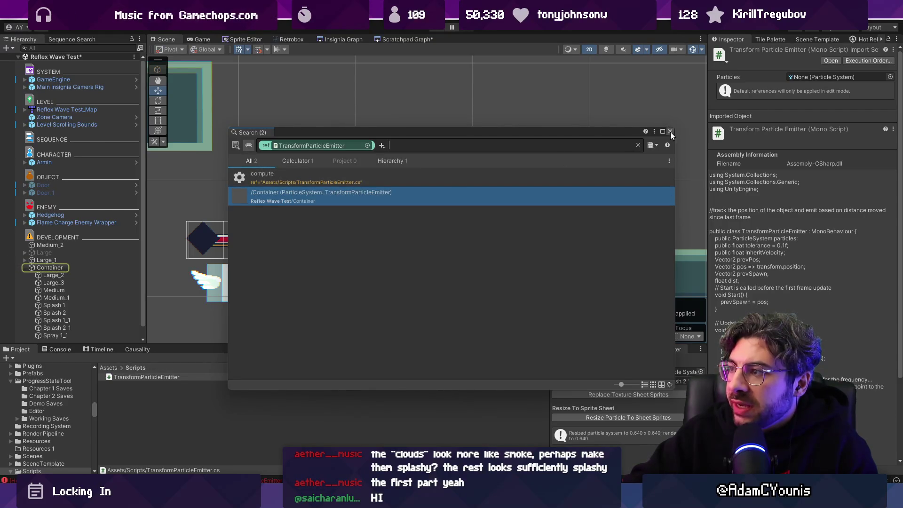
click(671, 132)
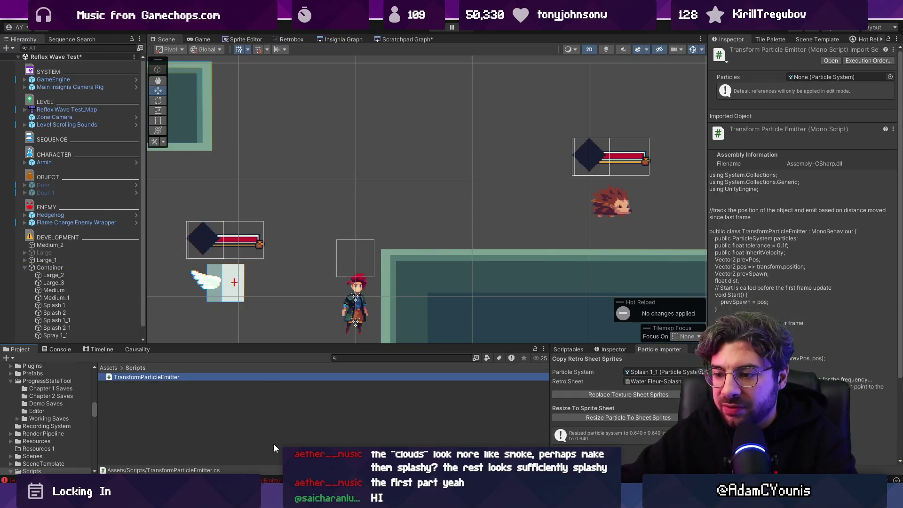
key(alt+Tab)
click(259, 160)
Declare a List<ParticleSystem> field and a new lastIndex int field, then save
text(List,ParticleSystem particles;)
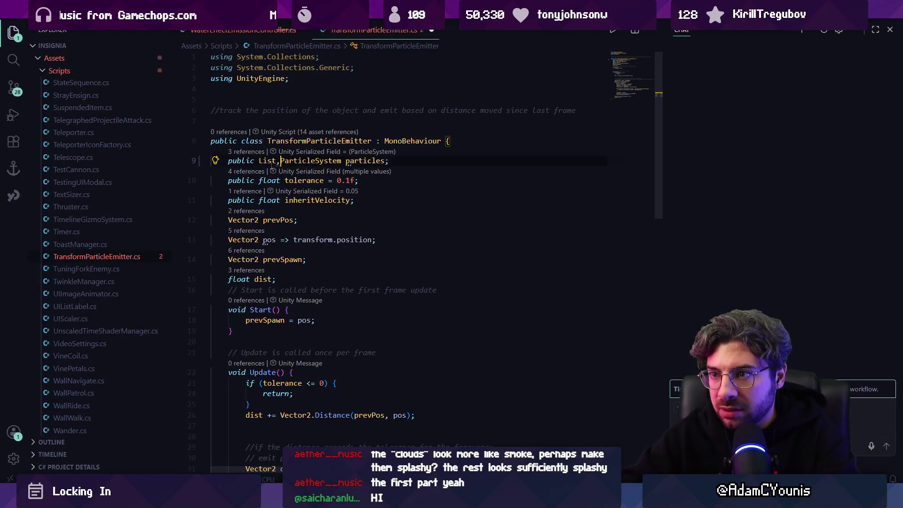
key(ctrl+Right)
text(>)
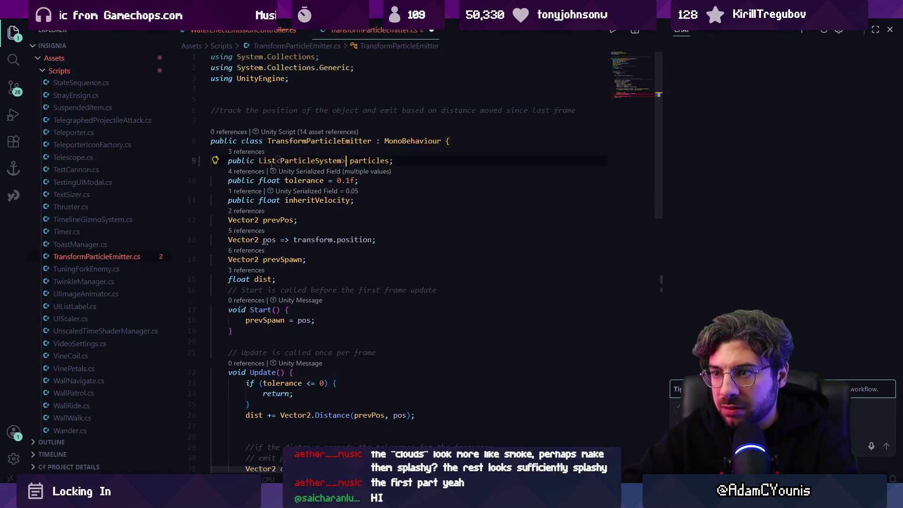
key(Return)
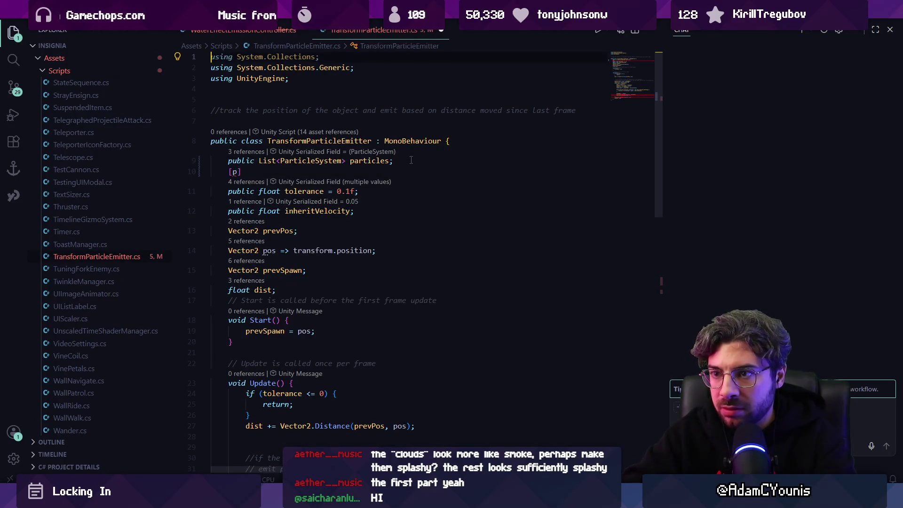
click(380, 171)
text(public int Last)
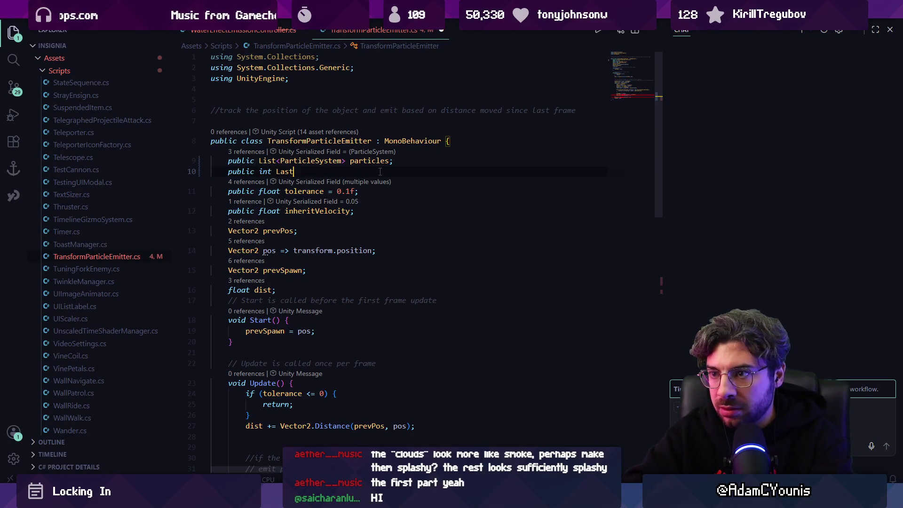
key(BackSpace)
key(BackSpace)
key(BackSpace)
text(lastIndexl;)
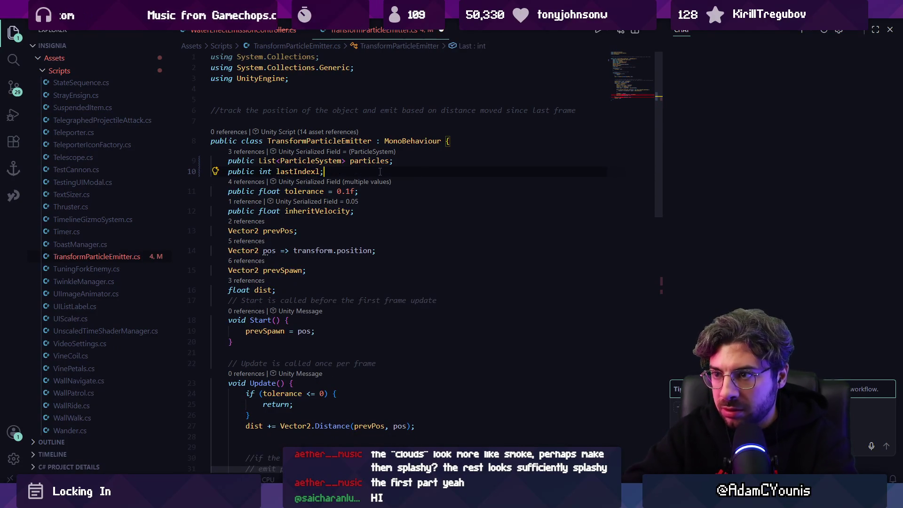
key(ctrl+s)
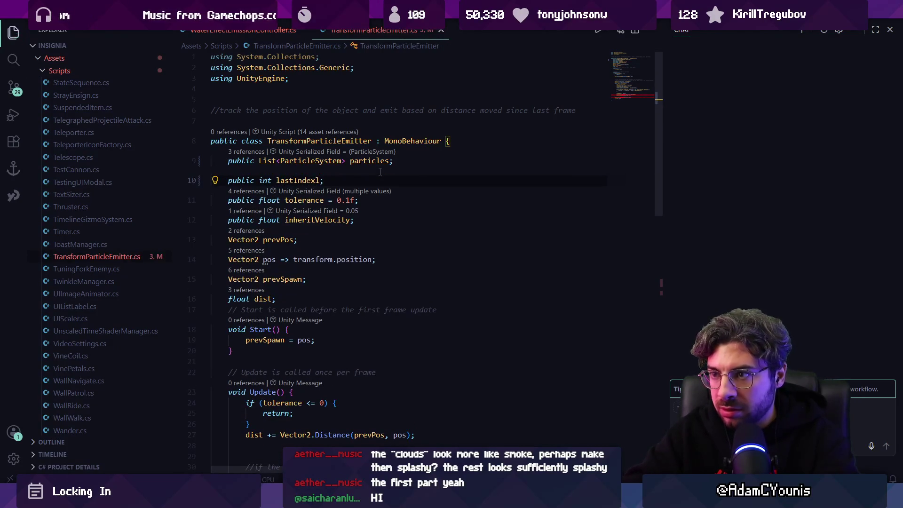
Name the list field particleSystems and add a line below it
scroll(390, 171, down, 10)
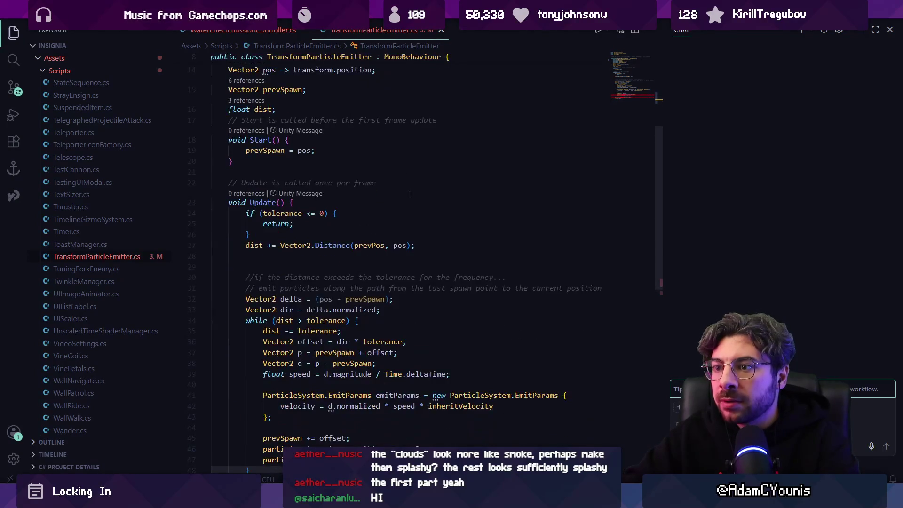
scroll(341, 243, up, 5)
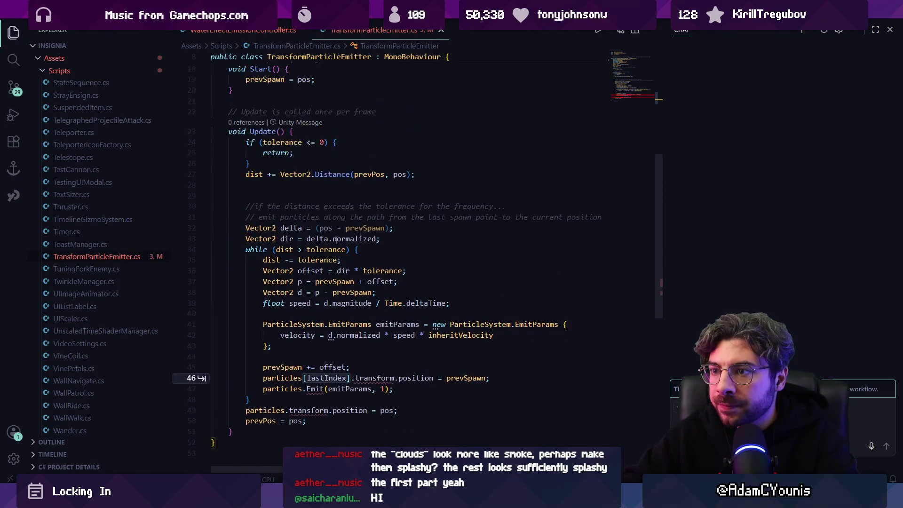
click(318, 219)
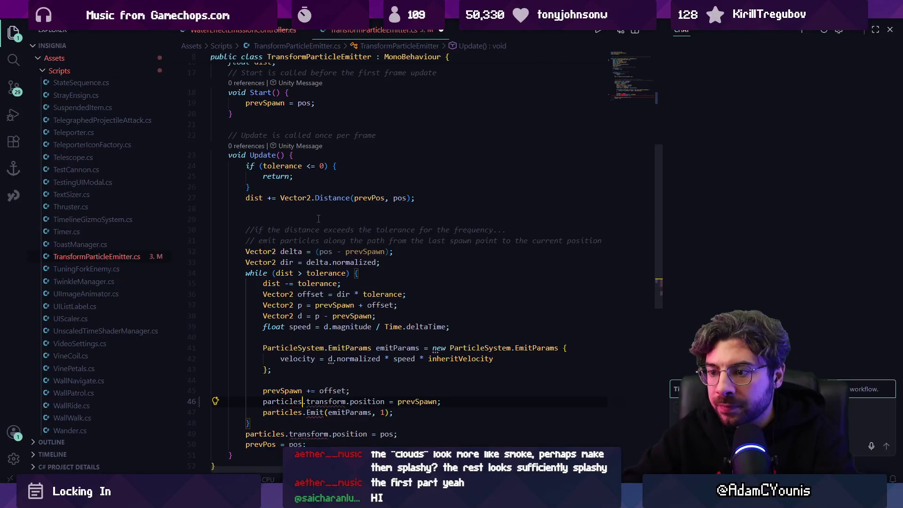
scroll(319, 219, up, 5)
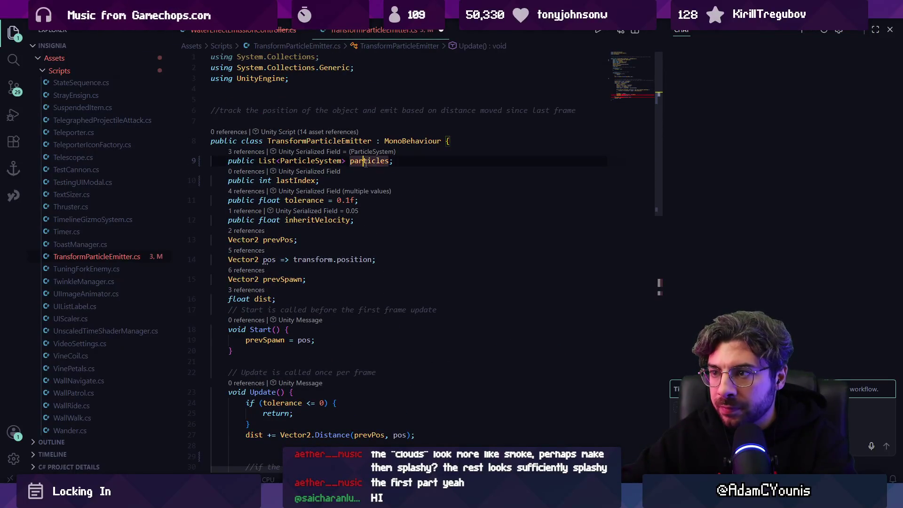
key(BackSpace)
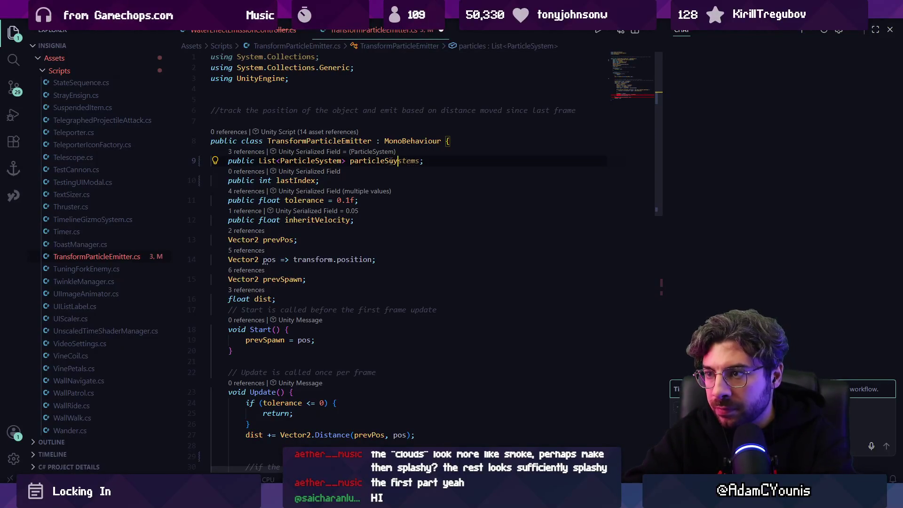
key(Tab)
key(Return)
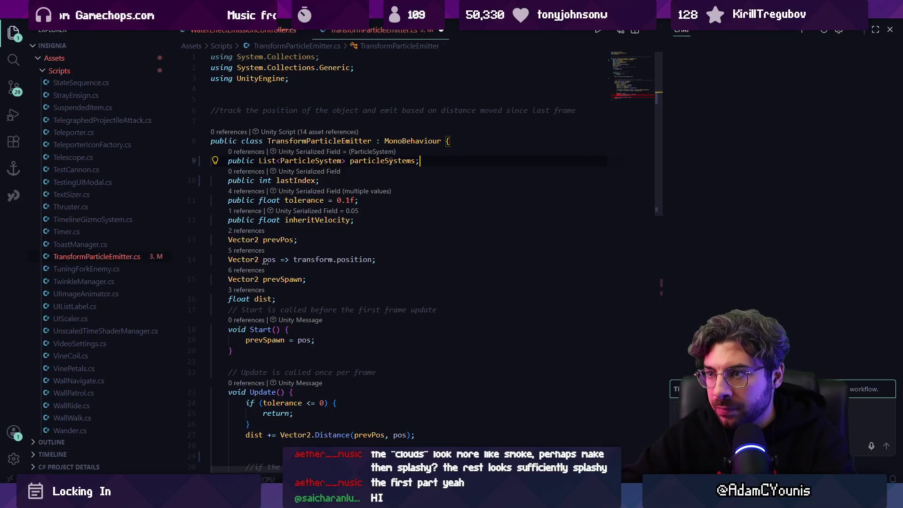
Make particles a property returning particleSystems[lastIndex] and rename lastIndex to index
text(public ParticleSystem particles;)
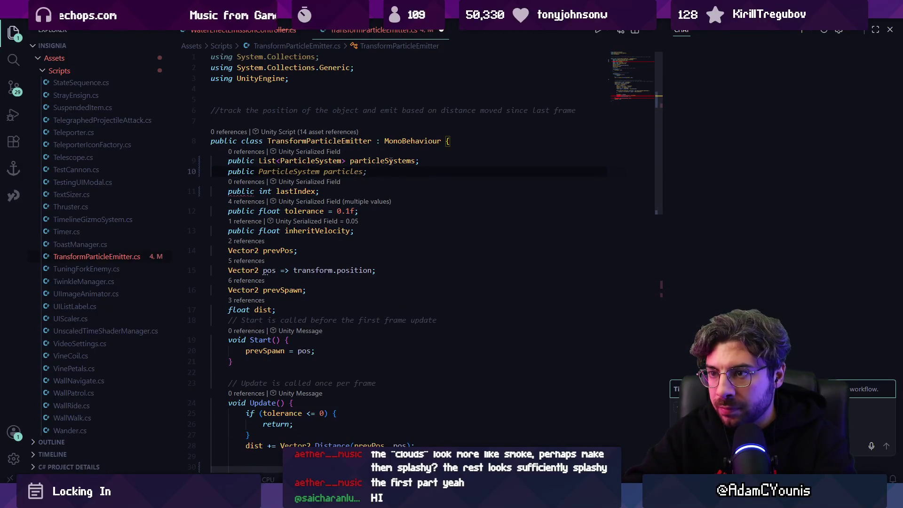
key(BackSpace)
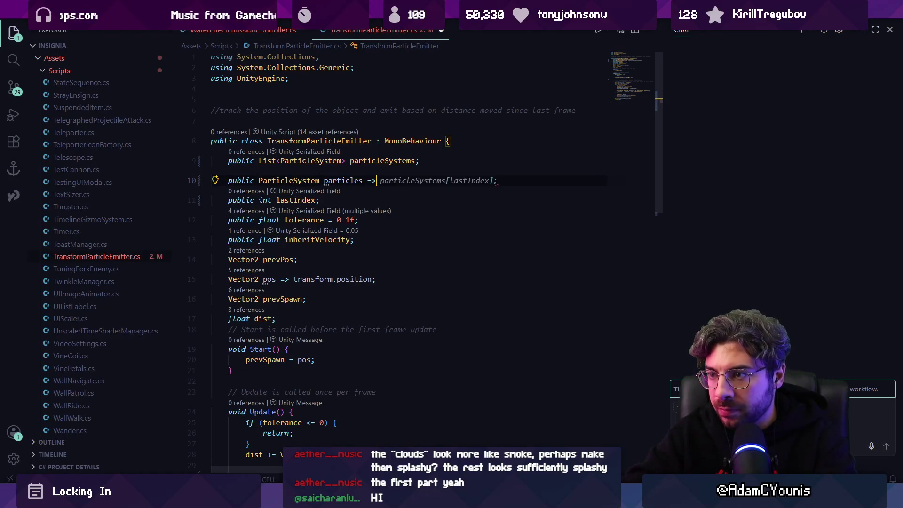
key(Tab)
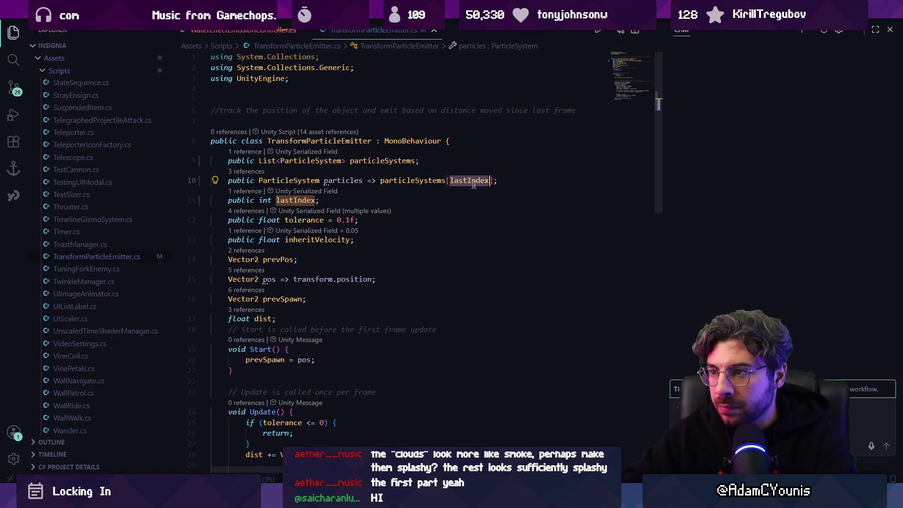
key(F2)
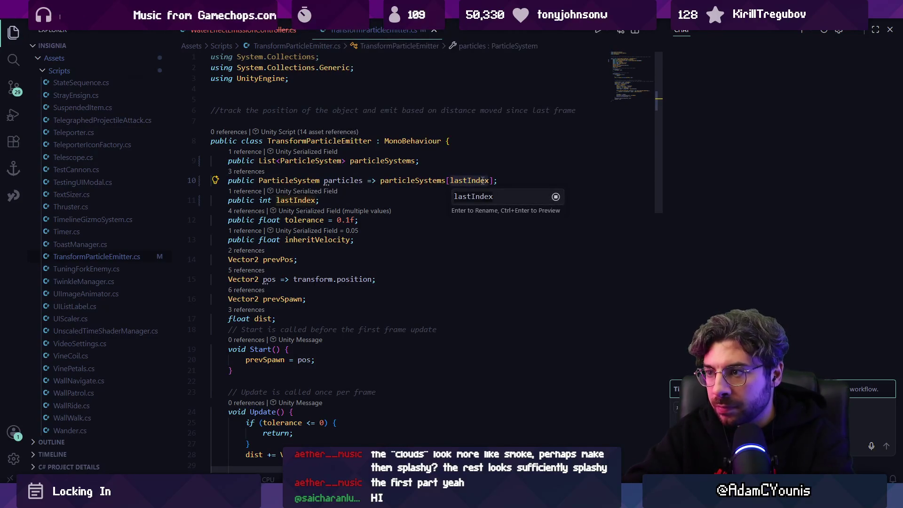
key(Return)
scroll(354, 239, down, 10)
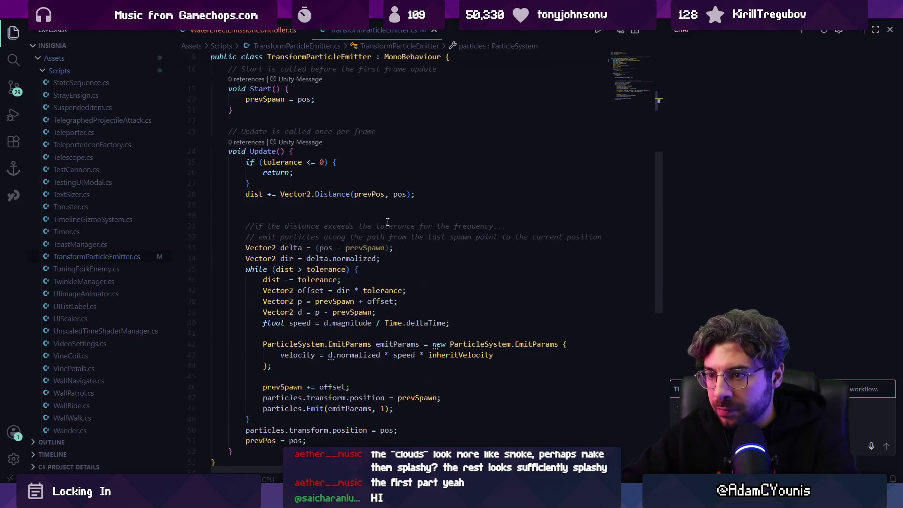
Add 'index = (index + 1) % particleSystems.Count;' after the emit call, then return to Unity
scroll(394, 296, up, 3)
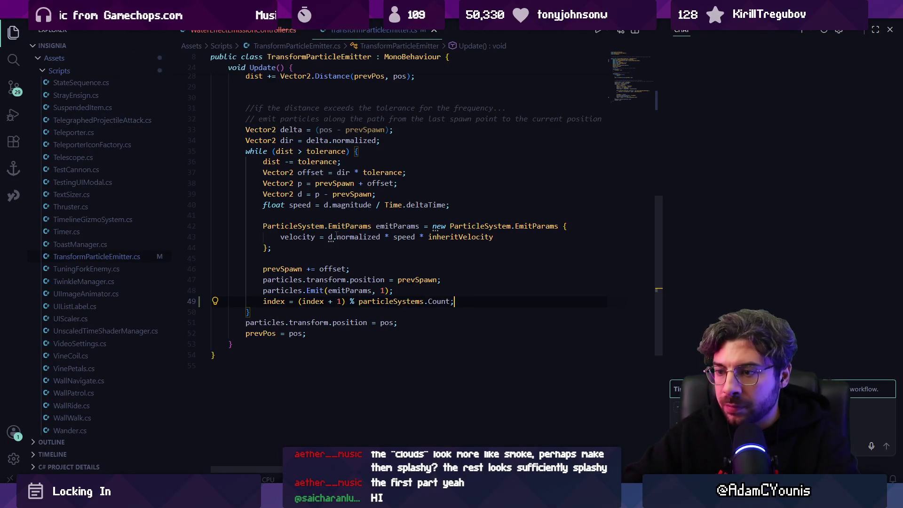
scroll(336, 237, up, 5)
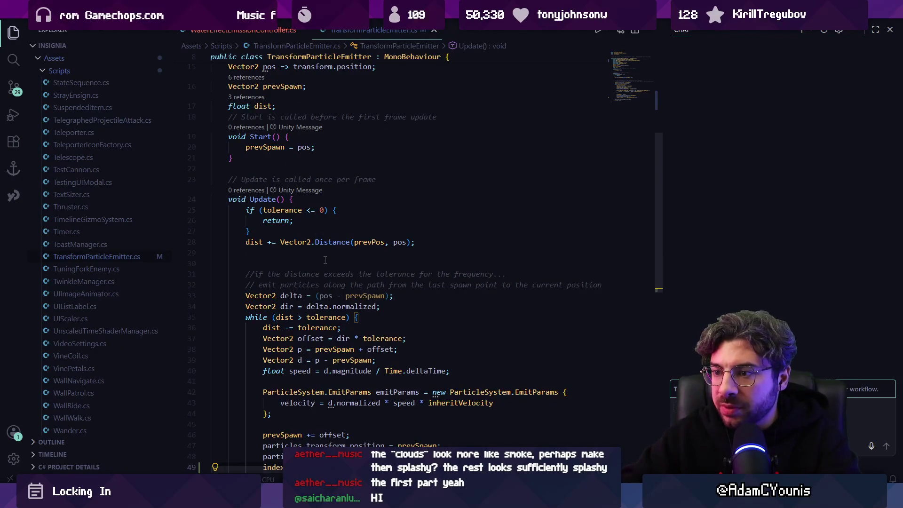
scroll(325, 260, up, 5)
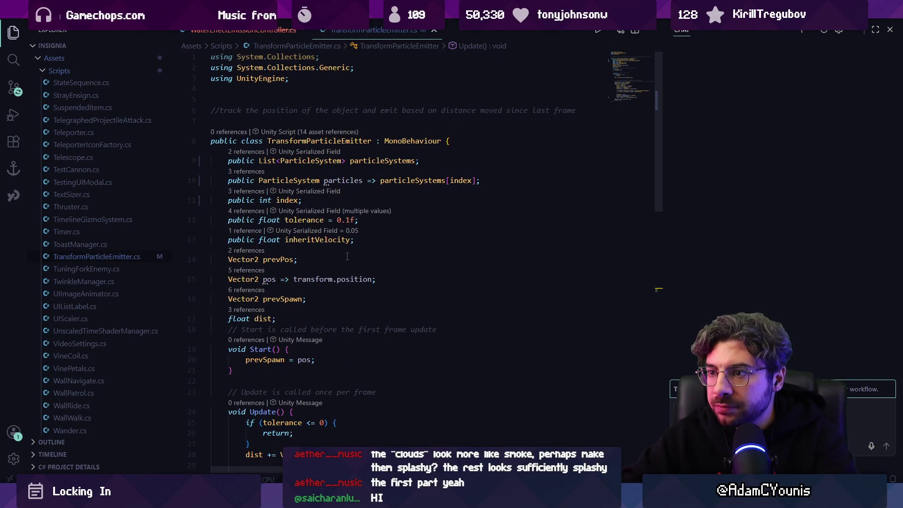
key(alt+Tab)
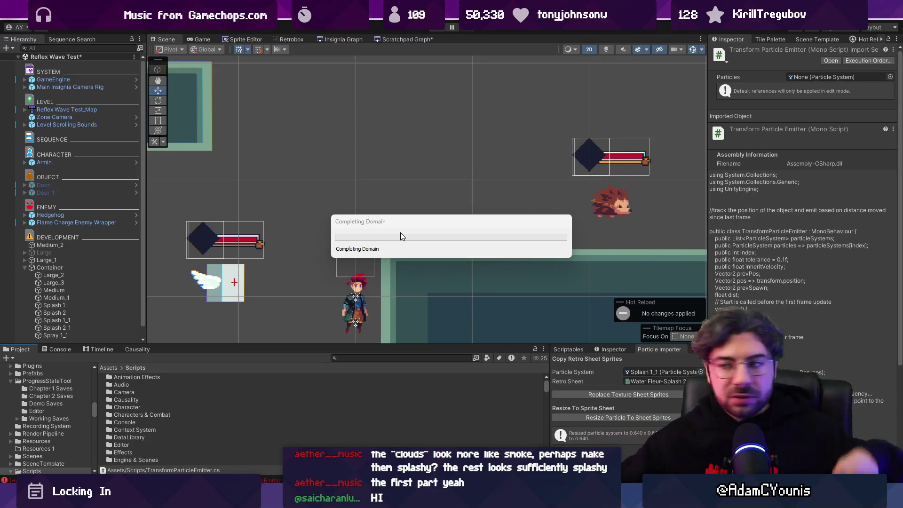
Select Container and drag Large_2, Medium, Large_3 and Medium_1 into its Particle Systems list
click(81, 267)
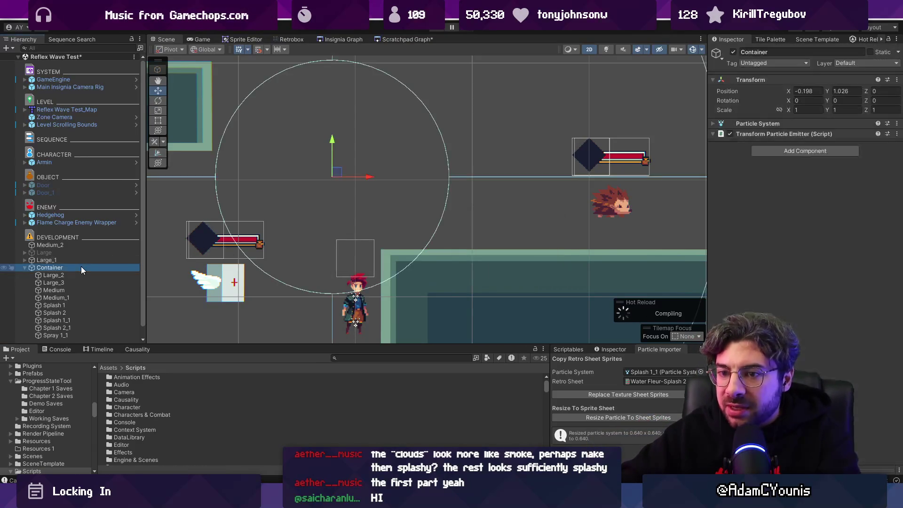
right_click(742, 124)
click(729, 256)
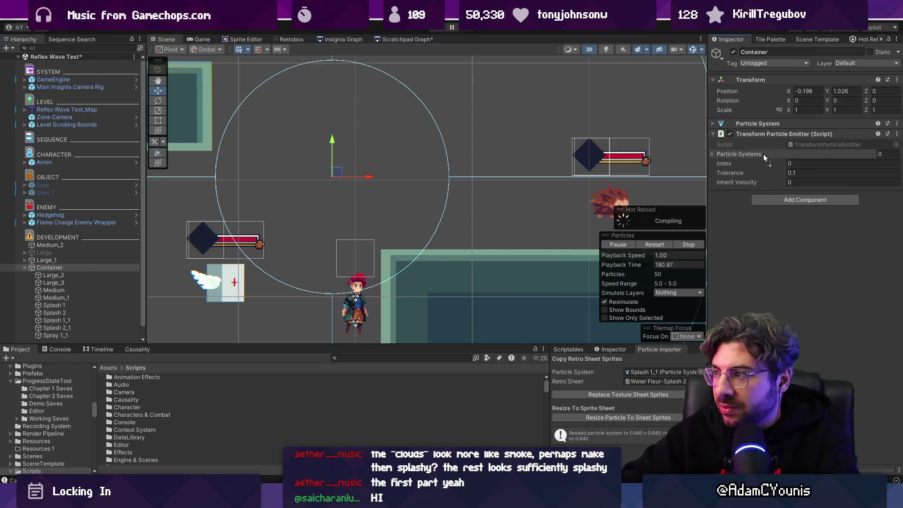
drag(69, 291, 760, 157)
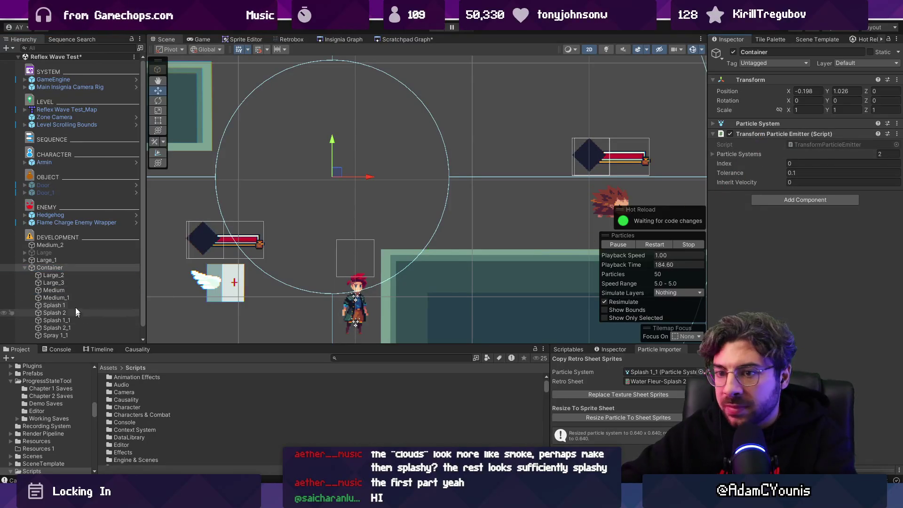
mouse_move(81, 287)
mouse_down()
mouse_move(776, 154)
mouse_move(737, 155)
mouse_up()
click(737, 154)
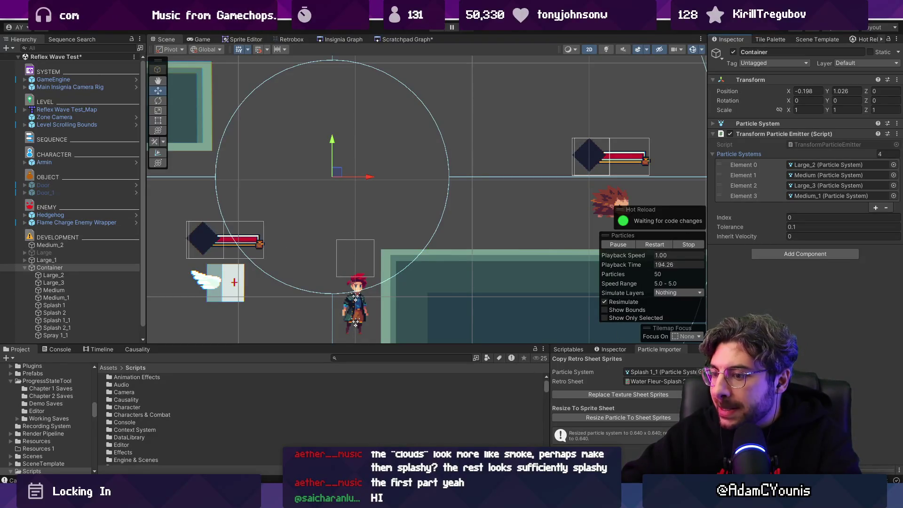
key(alt+Tab)
Scroll through Update() in TransformParticleEmitter.cs, glancing briefly at Unity
scroll(346, 395, down, 10)
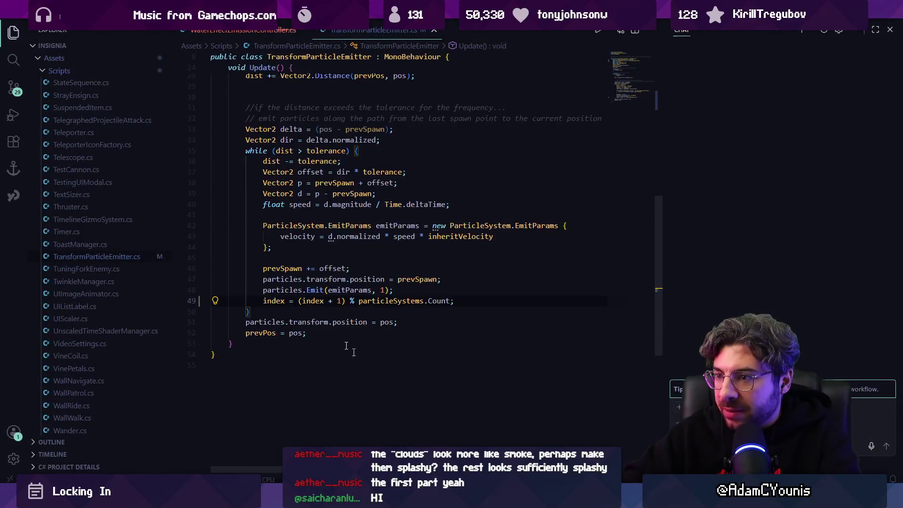
scroll(350, 268, up, 2)
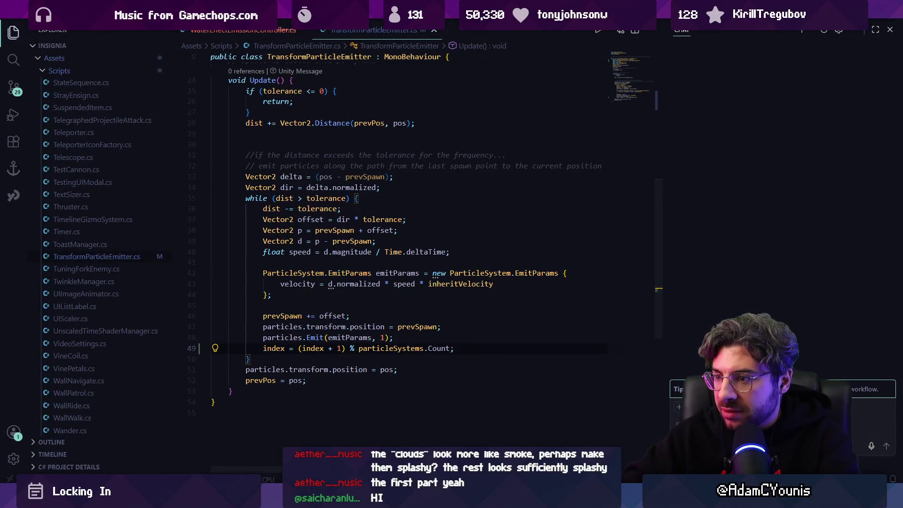
key(alt+Tab)
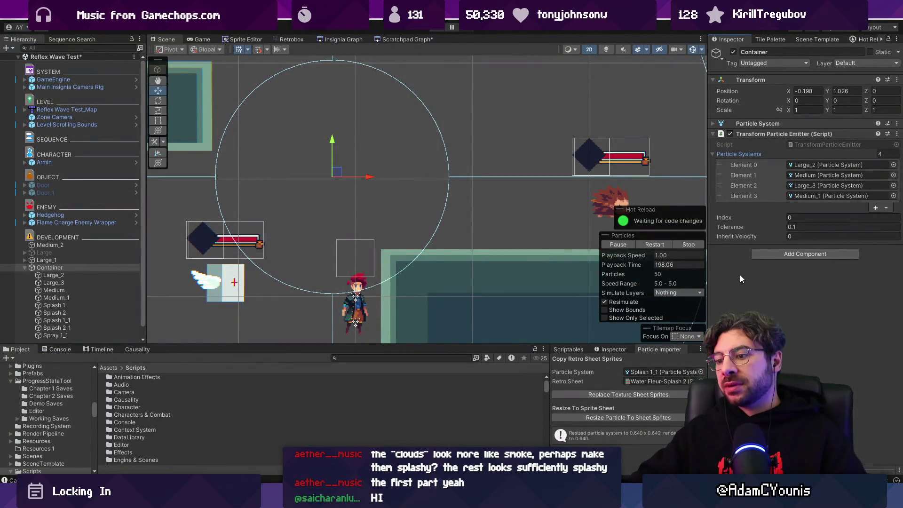
key(alt+Tab)
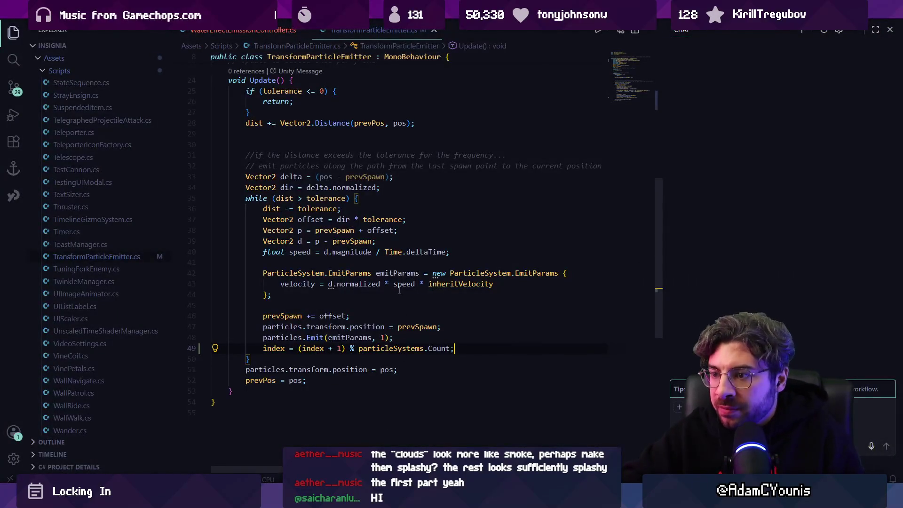
Inspect the Emit call and particleSystems uses on lines 48–49, then return to Unity
click(323, 337)
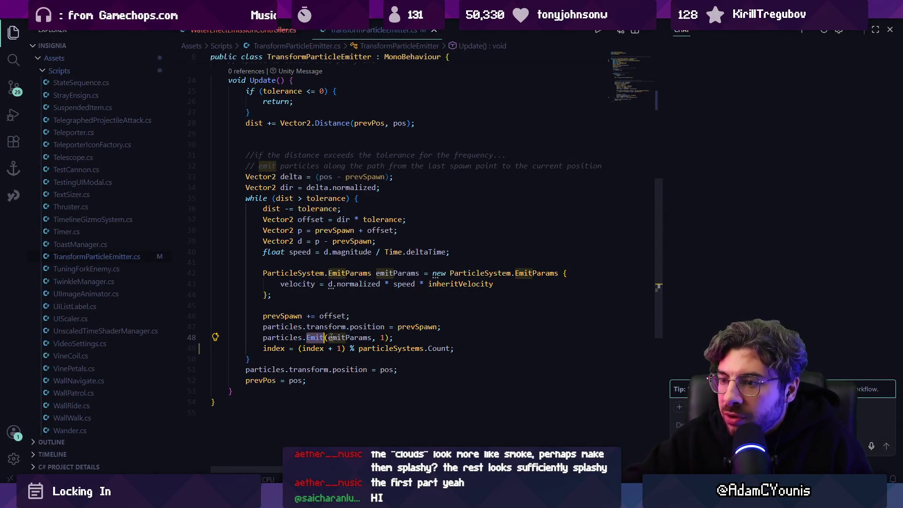
click(394, 348)
mouse_move(307, 500)
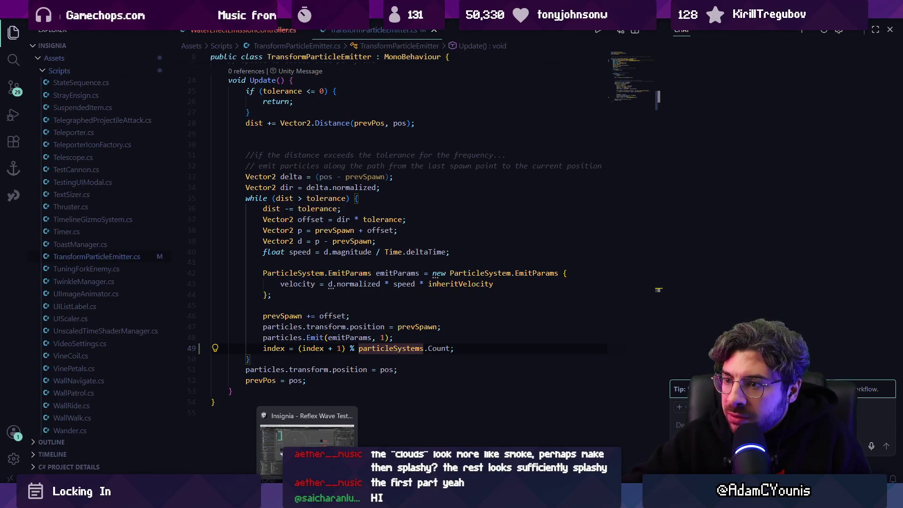
click(307, 449)
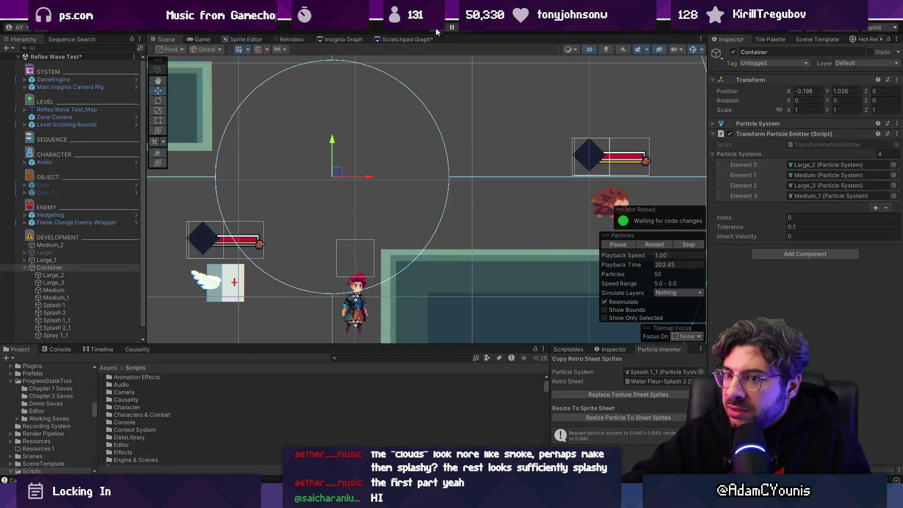
Play the game and drag the Container in the Scene view to leave a water trail, then select the four water systems
click(436, 28)
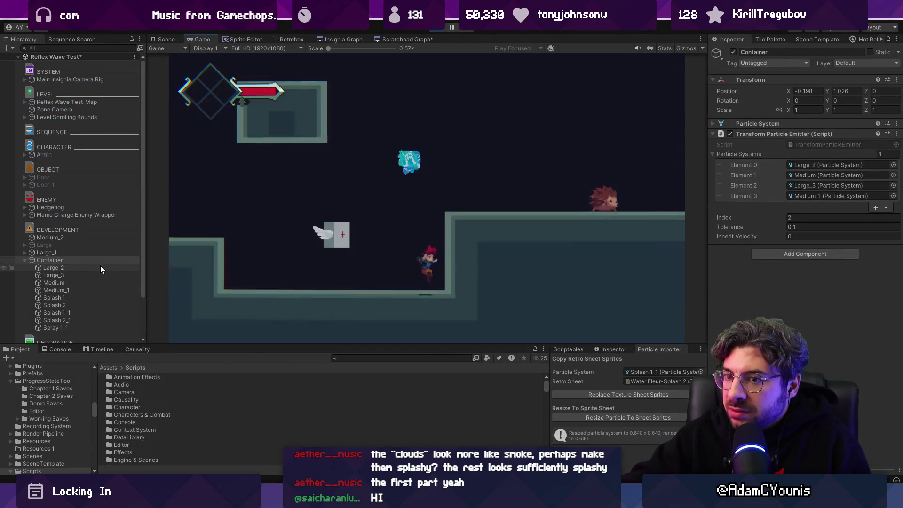
click(85, 260)
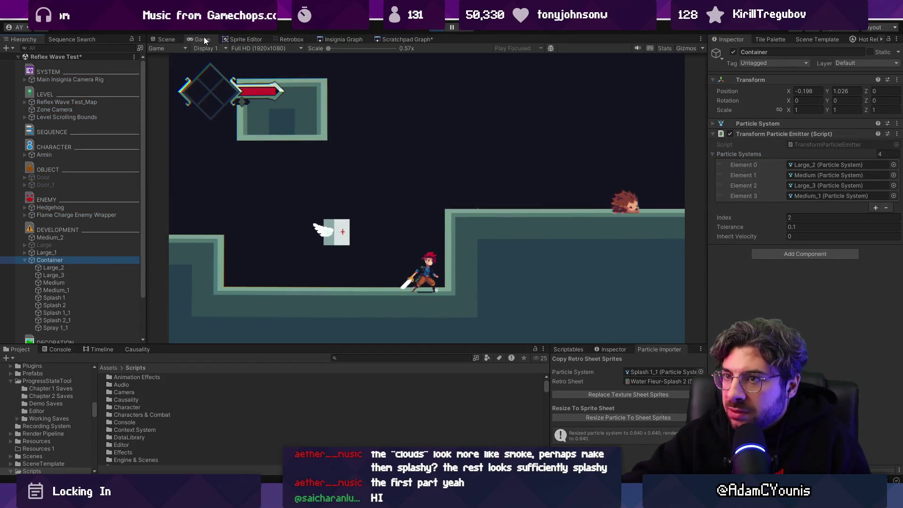
click(164, 39)
mouse_move(307, 181)
mouse_down()
mouse_move(303, 146)
mouse_move(426, 101)
mouse_move(294, 151)
mouse_move(313, 250)
mouse_move(395, 202)
mouse_move(464, 196)
mouse_move(277, 194)
mouse_move(508, 151)
mouse_move(242, 157)
mouse_move(586, 169)
mouse_move(86, 141)
mouse_move(484, 198)
mouse_move(303, 283)
mouse_move(414, 195)
mouse_move(214, 200)
mouse_move(329, 206)
mouse_up()
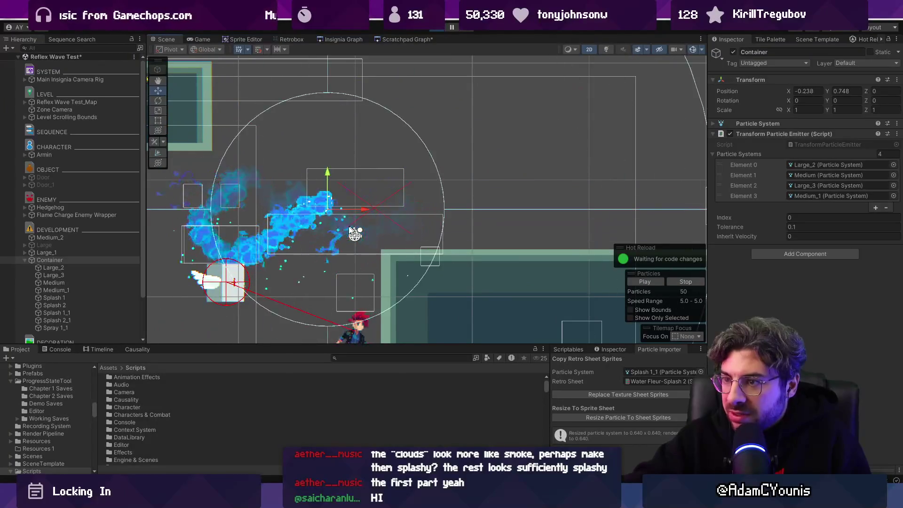
click(102, 268)
shift+click(104, 290)
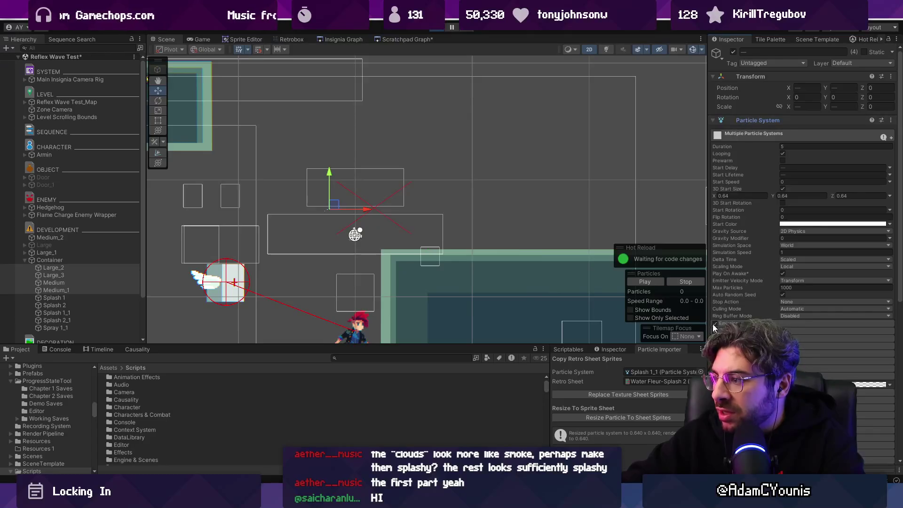
Expand the four water systems' Emission settings, then move the Container to test its trail
click(729, 323)
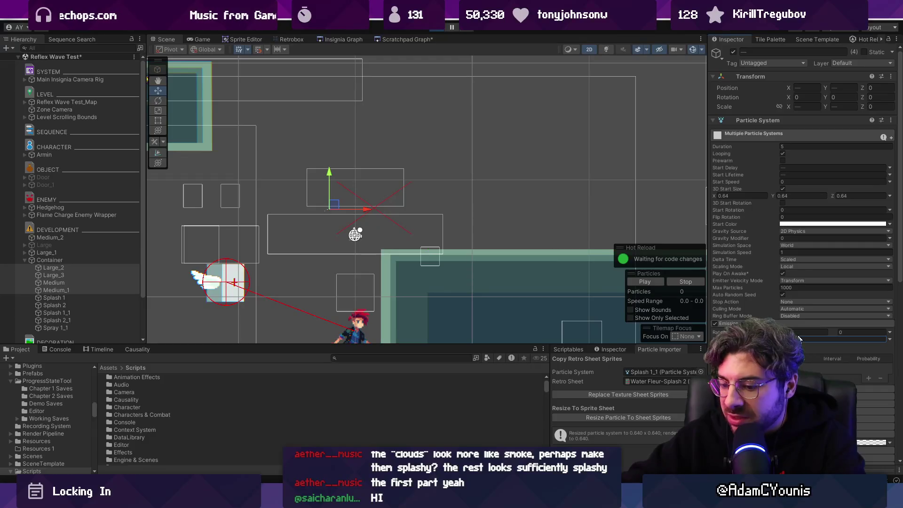
click(87, 260)
mouse_move(357, 174)
mouse_down()
mouse_move(473, 170)
mouse_move(229, 210)
mouse_move(523, 179)
mouse_move(257, 181)
mouse_move(357, 235)
mouse_move(504, 227)
mouse_move(520, 151)
mouse_move(295, 209)
mouse_move(536, 212)
mouse_move(453, 171)
mouse_move(322, 202)
mouse_move(328, 293)
mouse_move(308, 260)
mouse_move(317, 238)
mouse_up()
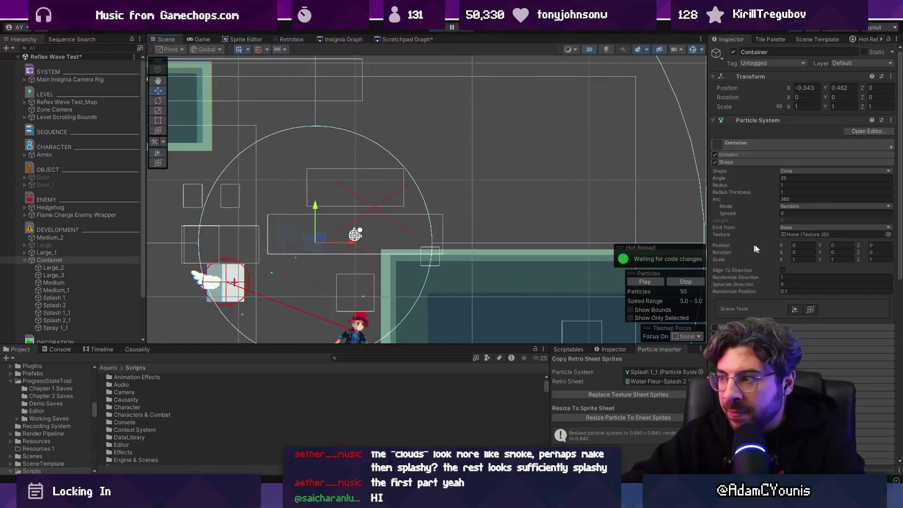
Change the Container emitter's Tolerance from 0.1 to 0.08
click(752, 120)
click(805, 223)
text(08)
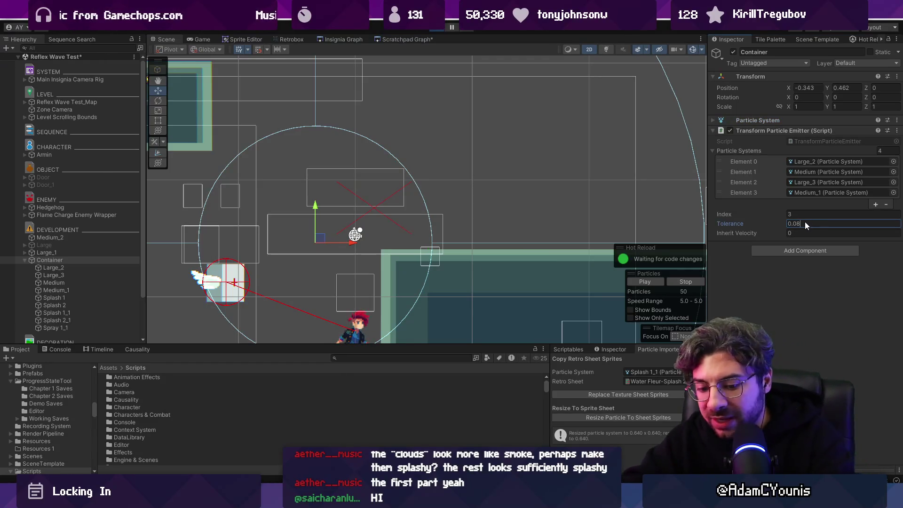
Try a Tolerance of 0.05 and sweep the Container around to test the trail
key(BackSpace)
text(5)
mouse_move(321, 238)
mouse_down()
mouse_move(430, 202)
mouse_move(504, 137)
mouse_move(283, 178)
mouse_move(370, 200)
mouse_move(494, 201)
mouse_move(286, 184)
mouse_move(228, 197)
mouse_move(476, 197)
mouse_move(282, 262)
mouse_move(306, 165)
mouse_move(290, 196)
mouse_move(369, 174)
mouse_move(289, 186)
mouse_move(373, 181)
mouse_move(262, 195)
mouse_move(288, 312)
mouse_move(389, 218)
mouse_move(317, 191)
mouse_move(458, 205)
mouse_move(602, 192)
mouse_move(476, 174)
mouse_move(331, 188)
mouse_move(600, 184)
mouse_move(456, 193)
mouse_move(369, 137)
mouse_move(303, 144)
mouse_move(301, 202)
mouse_move(322, 213)
mouse_move(511, 207)
mouse_move(507, 161)
mouse_move(283, 220)
mouse_move(281, 260)
mouse_up()
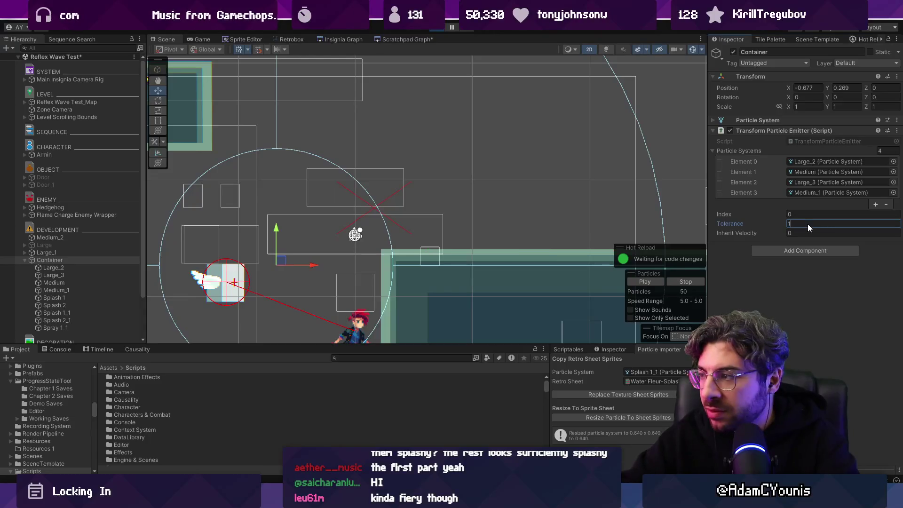
mouse_move(281, 260)
mouse_down()
mouse_move(371, 196)
mouse_move(486, 202)
mouse_move(560, 159)
mouse_move(498, 127)
mouse_move(379, 146)
mouse_move(309, 171)
mouse_move(296, 225)
mouse_move(373, 221)
mouse_up()
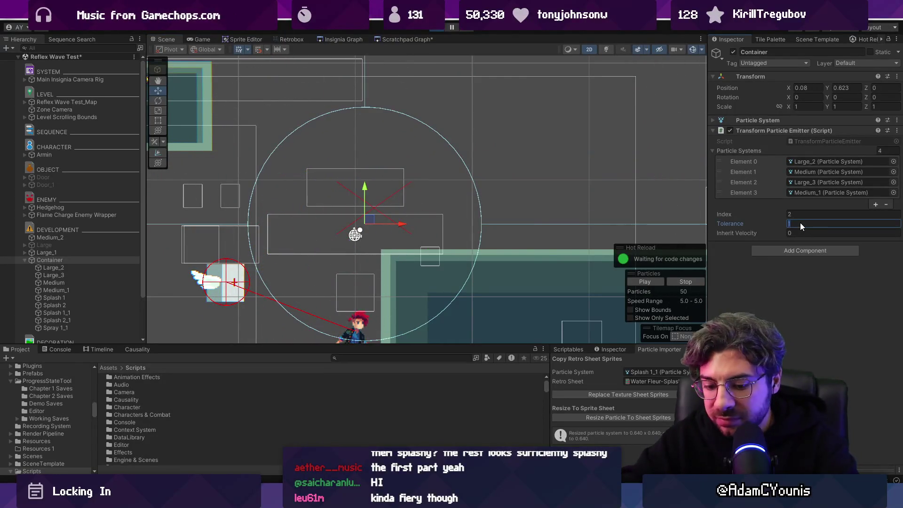
Set Tolerance back to 0.08 and move the Container again to compare the trail
text(0.08)
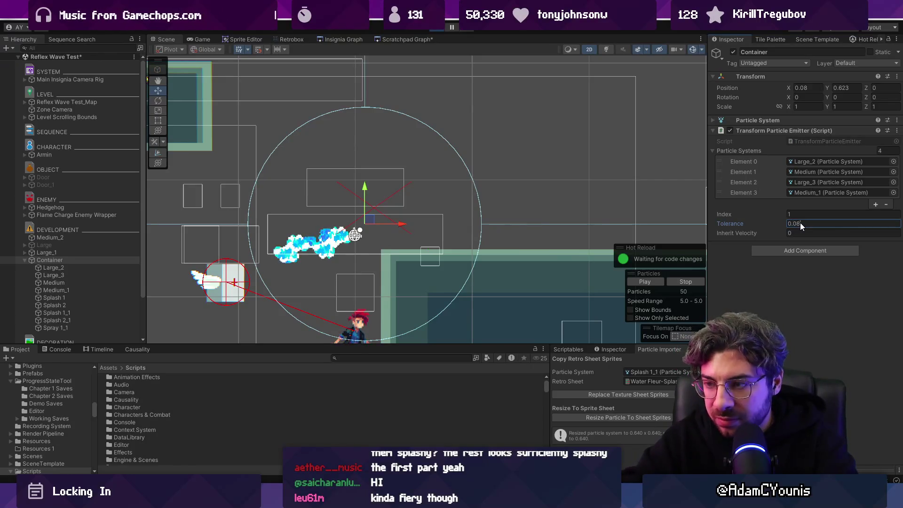
key(Return)
mouse_move(369, 220)
mouse_down()
mouse_move(475, 211)
mouse_move(549, 190)
mouse_move(242, 243)
mouse_move(414, 258)
mouse_move(256, 219)
mouse_move(384, 262)
mouse_move(342, 291)
mouse_move(328, 203)
mouse_move(312, 197)
mouse_move(322, 278)
mouse_move(332, 201)
mouse_move(333, 224)
mouse_move(286, 236)
mouse_move(293, 223)
mouse_up()
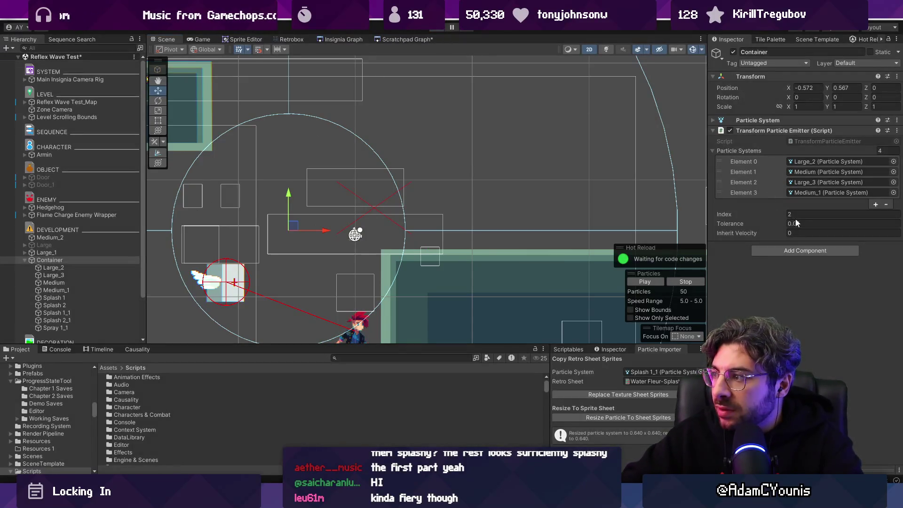
click(796, 223)
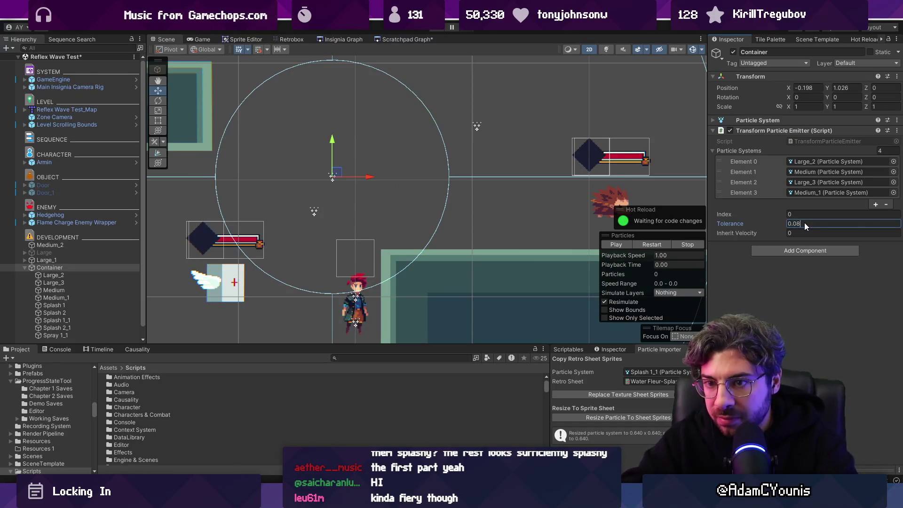
Review the four water systems, then drag the Container to preview its trail once more
click(81, 275)
shift+click(84, 297)
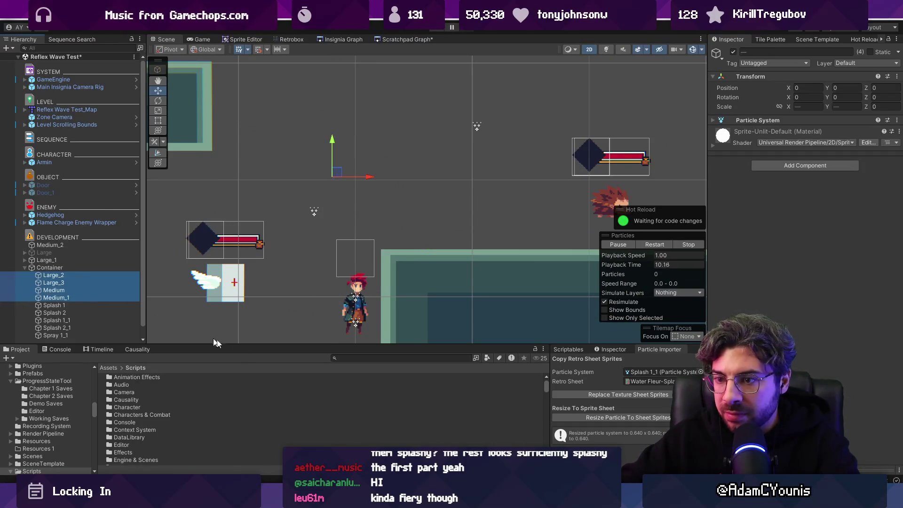
click(69, 267)
mouse_move(332, 176)
mouse_down()
mouse_move(358, 197)
mouse_move(483, 188)
mouse_move(242, 185)
mouse_move(328, 274)
mouse_up()
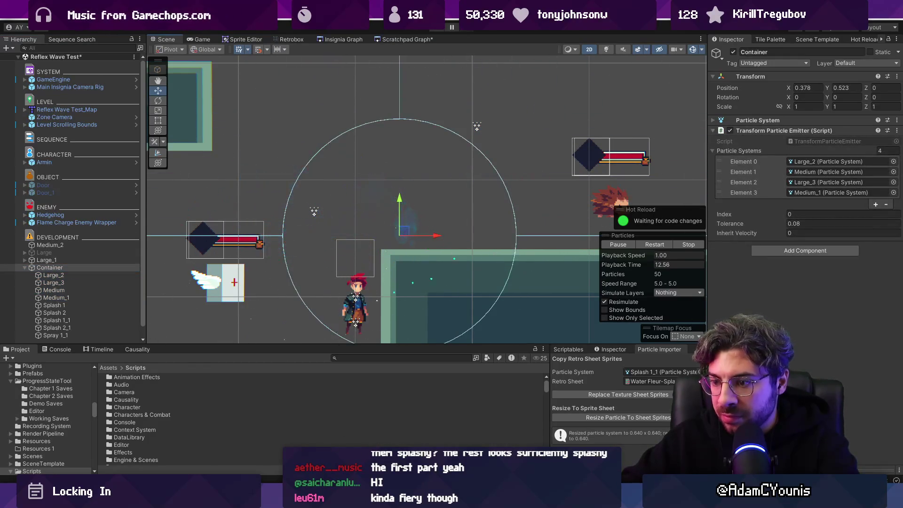
key(alt+Tab)
In Start(), add a comment and accept a foreach loop zeroing each system's rateOverDistance
scroll(383, 207, up, 5)
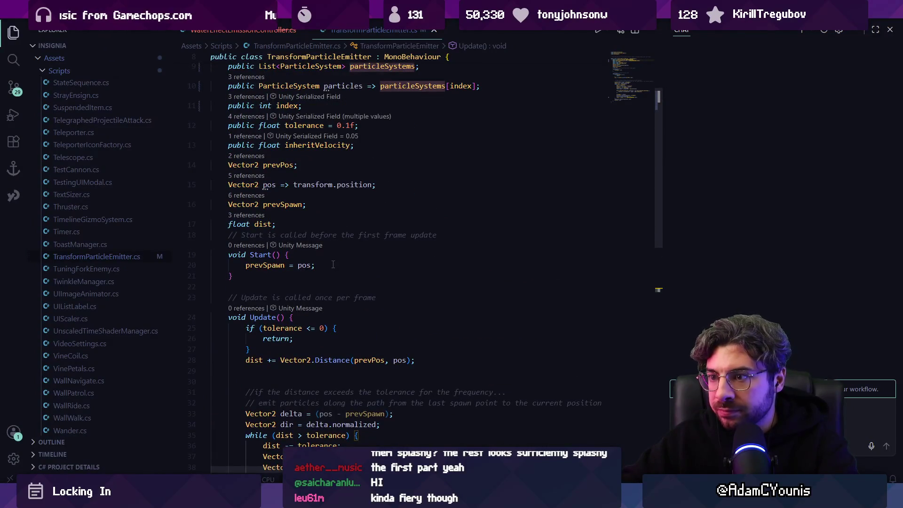
key(Return)
key(Return)
text(//force all the emissions over distanbce to)
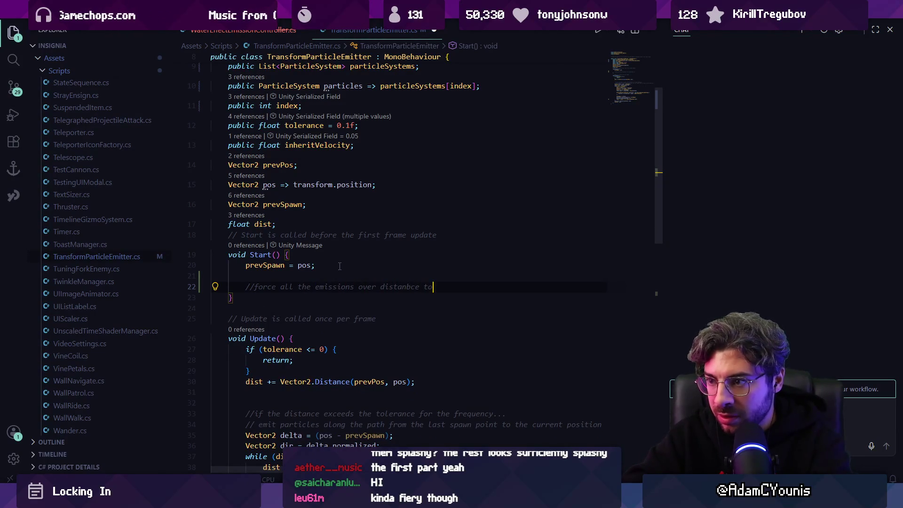
text( 0)
key(Left)
key(Left)
key(Left)
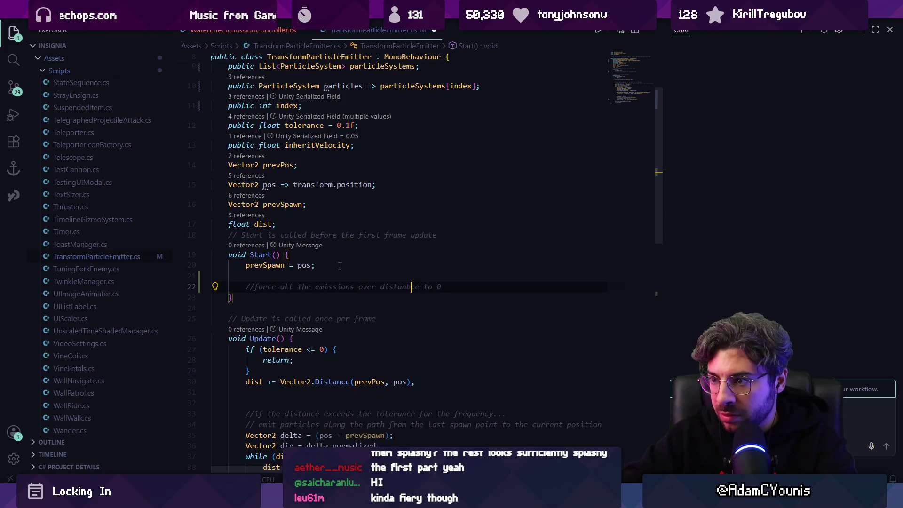
key(Tab)
key(Up)
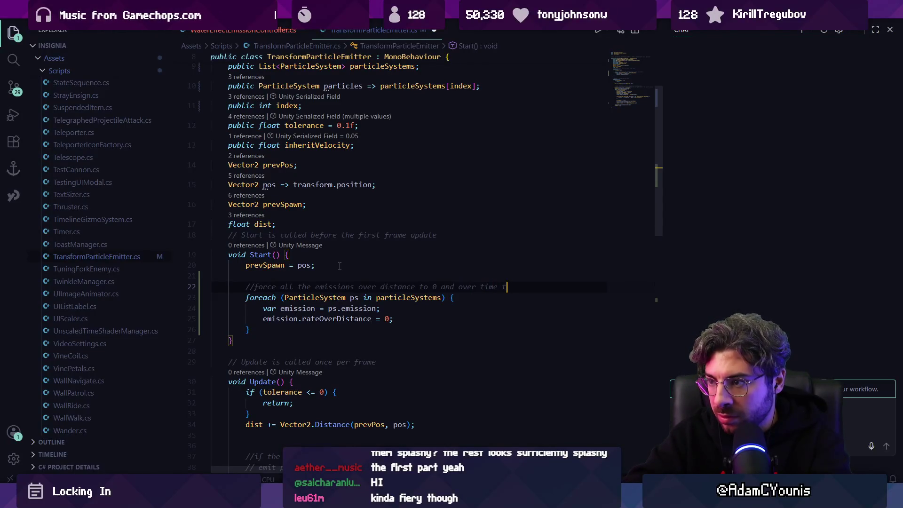
Trim the leftover comment and complete the loop so rateOverTime is also set to 0
key(shift+End)
key(Delete)
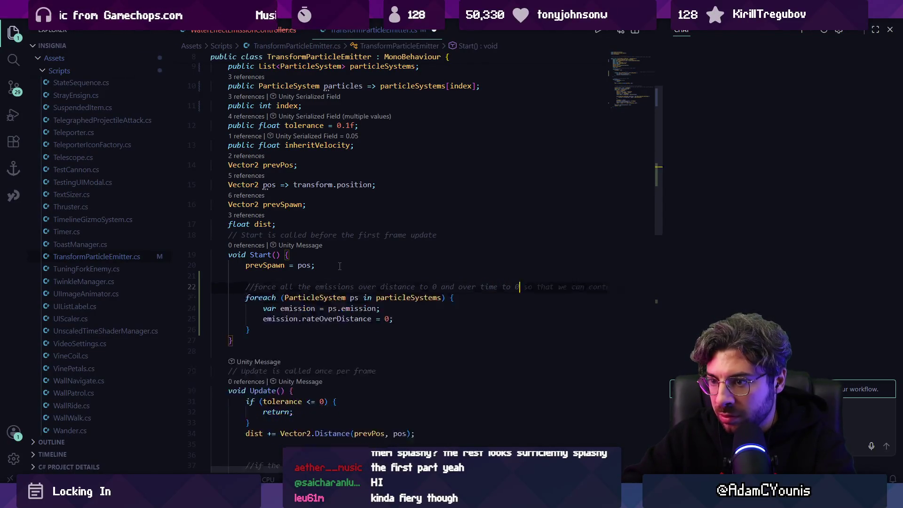
key(Down)
key(Return)
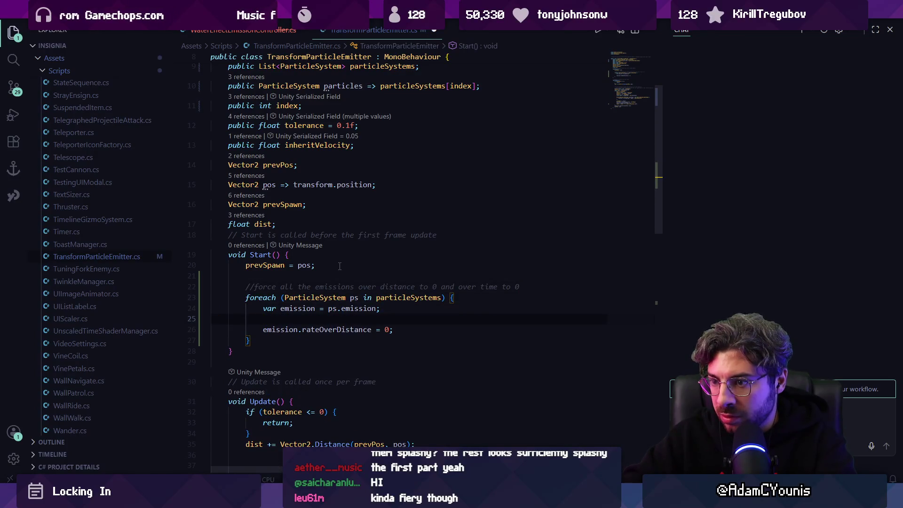
key(alt+Down)
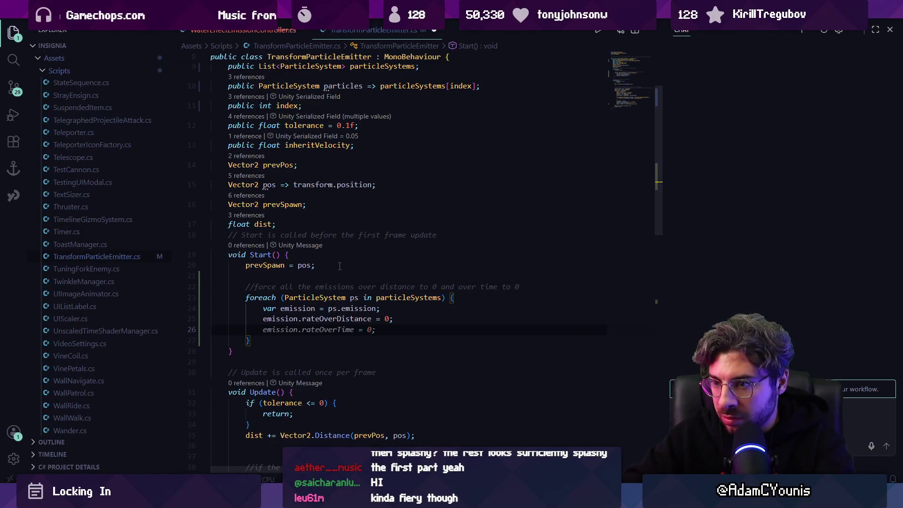
key(Return)
Declare public bools allowEmissionOverDistance = true and allowEmissionOverTime = false
text(bool)
key(Tab)
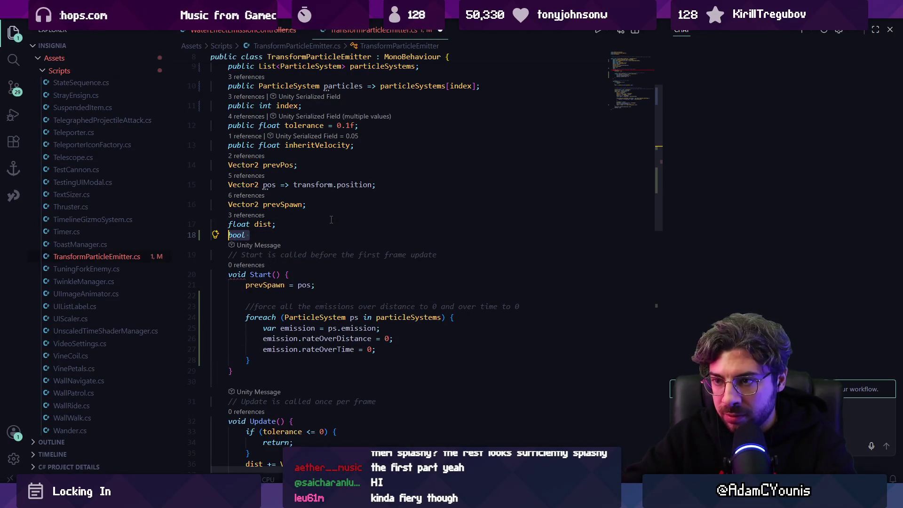
text(ic bool allowEmissionOverDis)
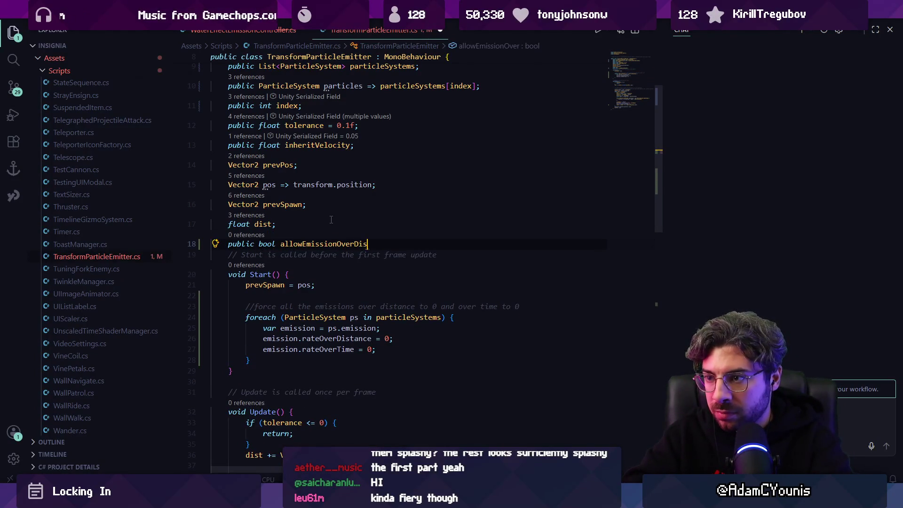
key(Tab)
key(Return)
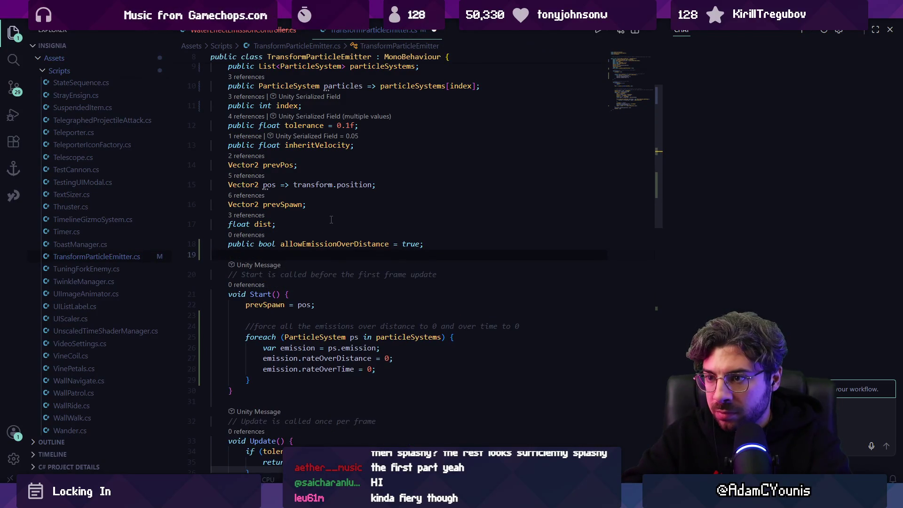
text(public)
key(Tab)
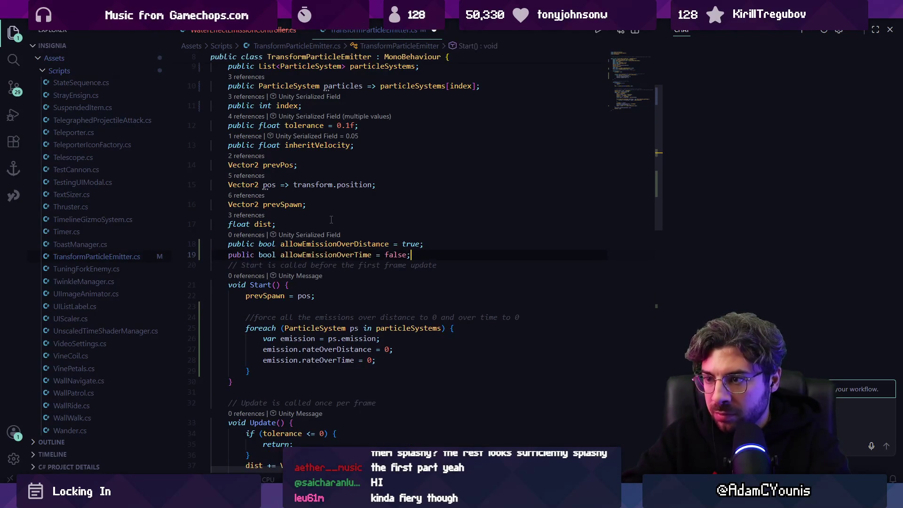
Wrap the rateOverDistance zeroing line in an if (!allowEmissionOverDistance) check
click(411, 329)
key(Down)
key(Return)
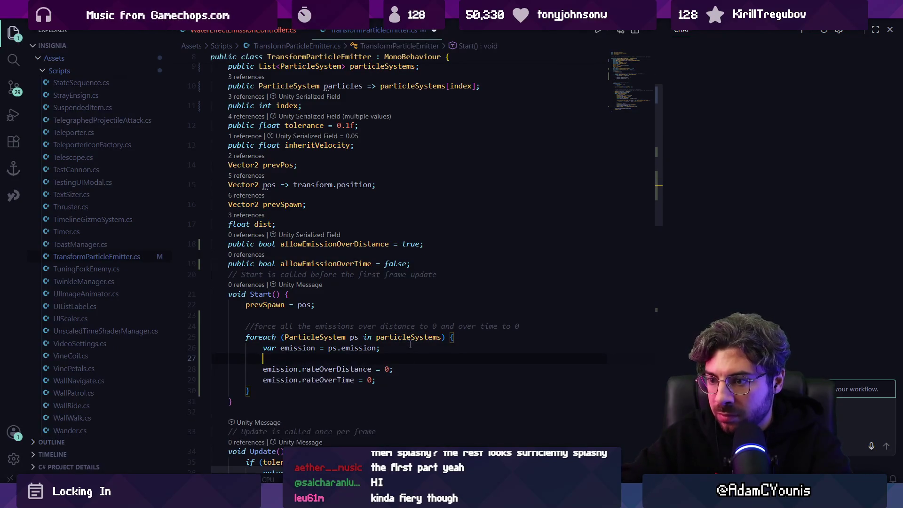
text(pu)
text(()
text() {)
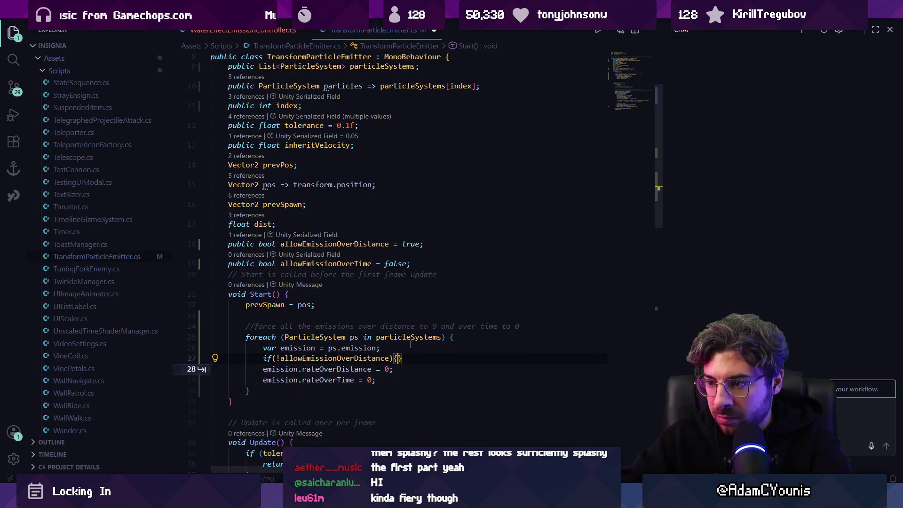
key(Return)
key(alt+Up)
text(z)
text(e)
Wrap the rateOverTime zeroing line in an if (!allowEmissionOverTime) check and remove the empty line
key(Return)
text(if (!allowEmissionOverTime) {)
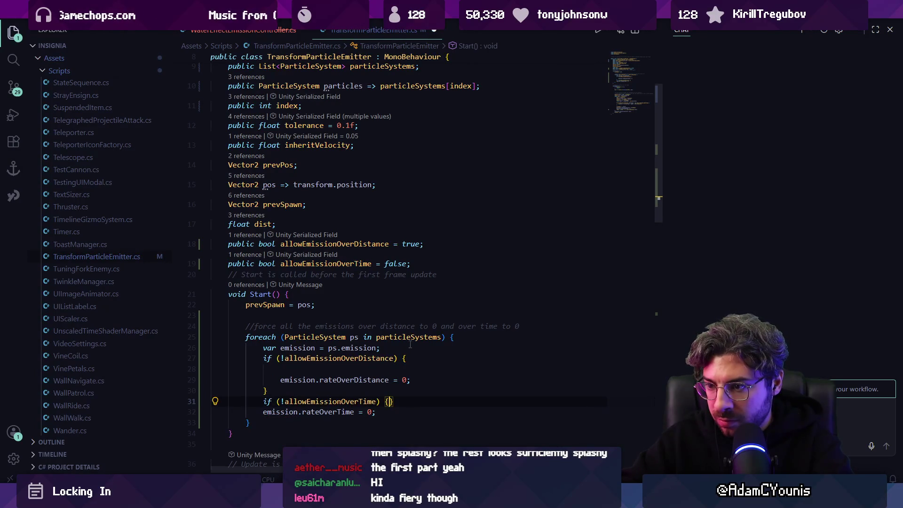
key(Return)
key(Down)
key(Down)
key(alt+Up)
key(alt+Up)
key(Up)
key(Up)
key(Up)
key(BackSpace)
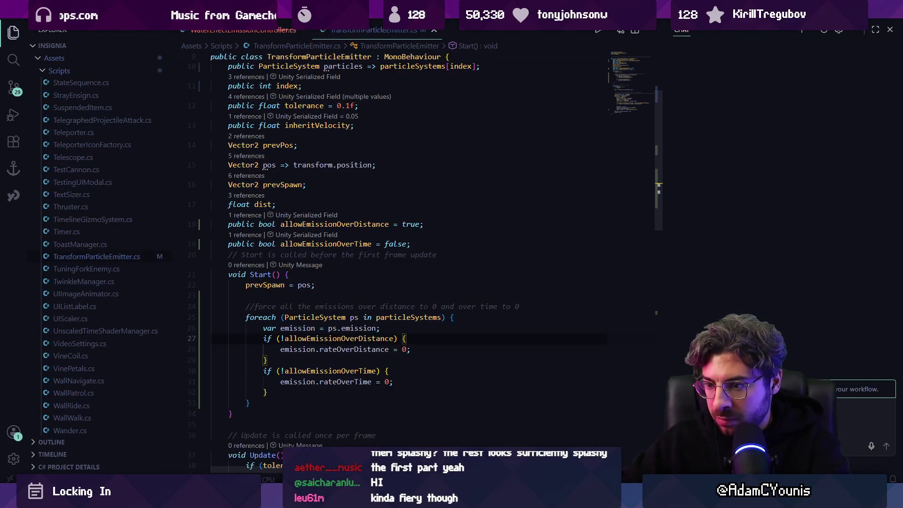
key(alt+Tab)
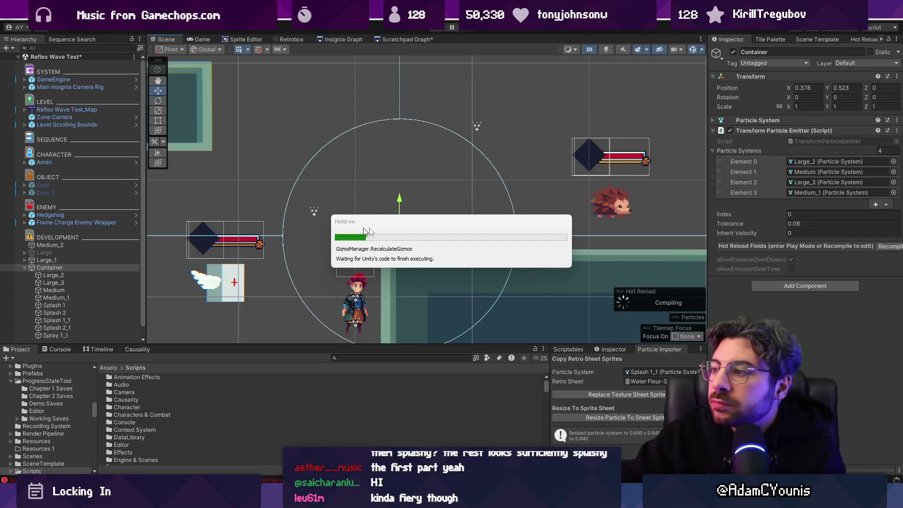
Uncheck Allow Emission Over Distance on the Container's emitter and play the level full-screen
click(789, 242)
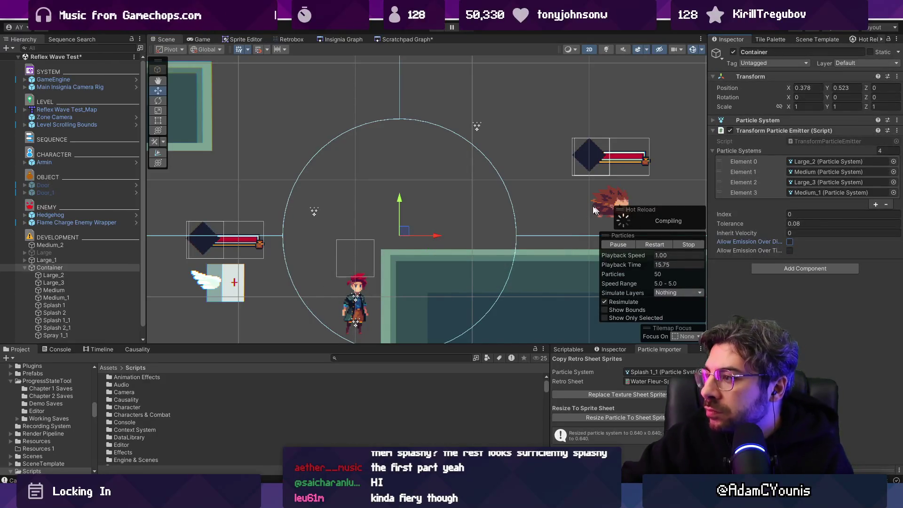
key(super)
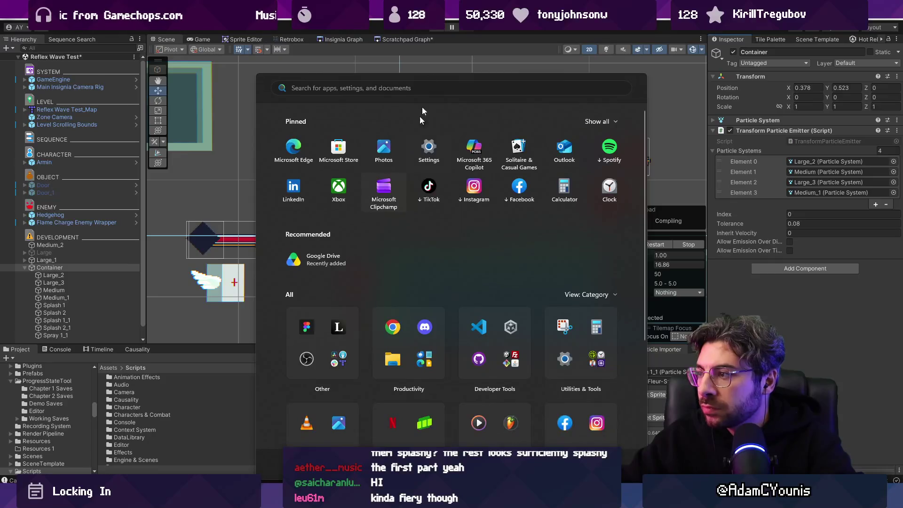
click(449, 26)
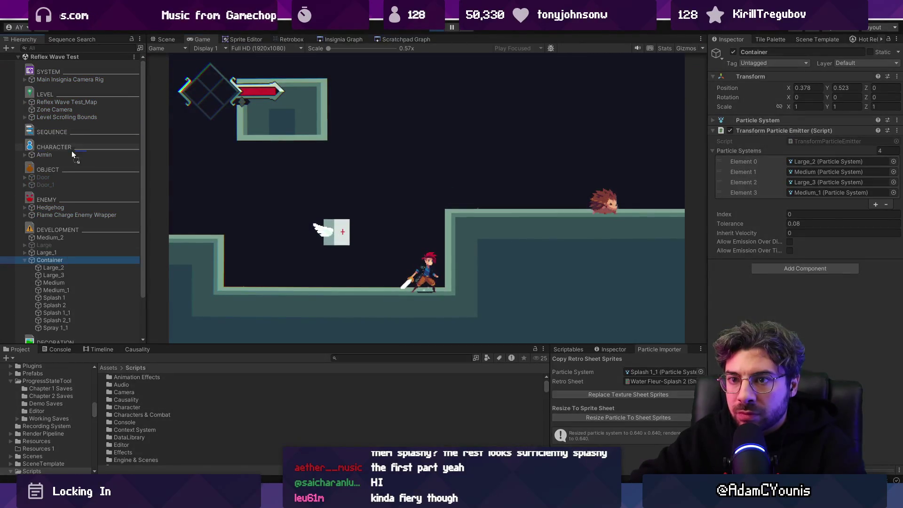
click(802, 88)
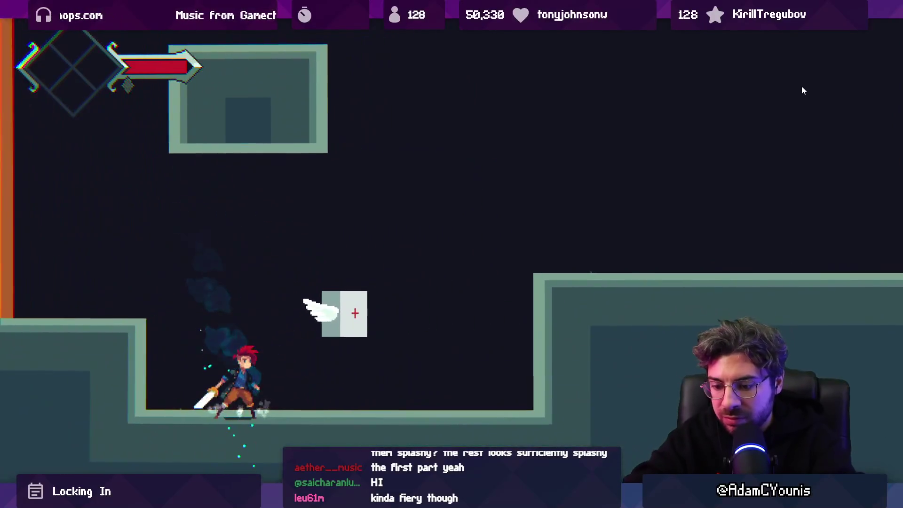
key(F11)
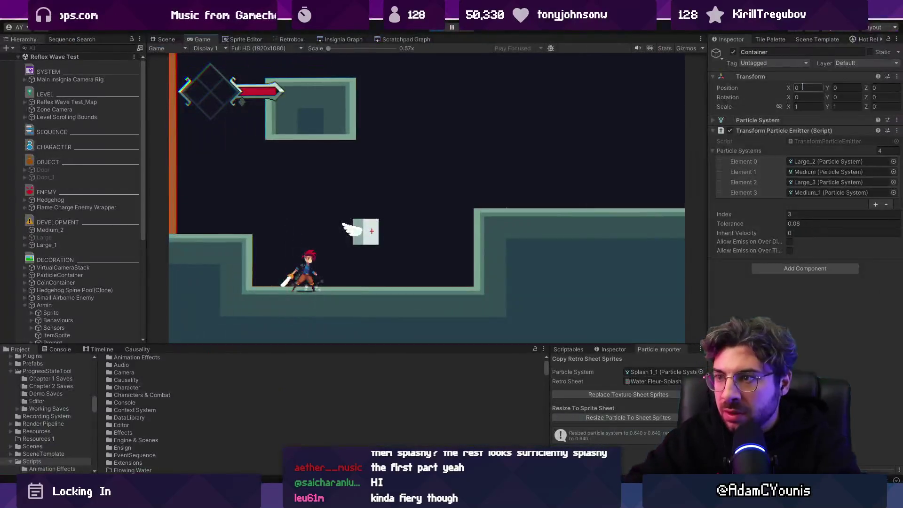
Stop the game and select Large_2 through Medium_1 to view their shared particle settings
click(443, 28)
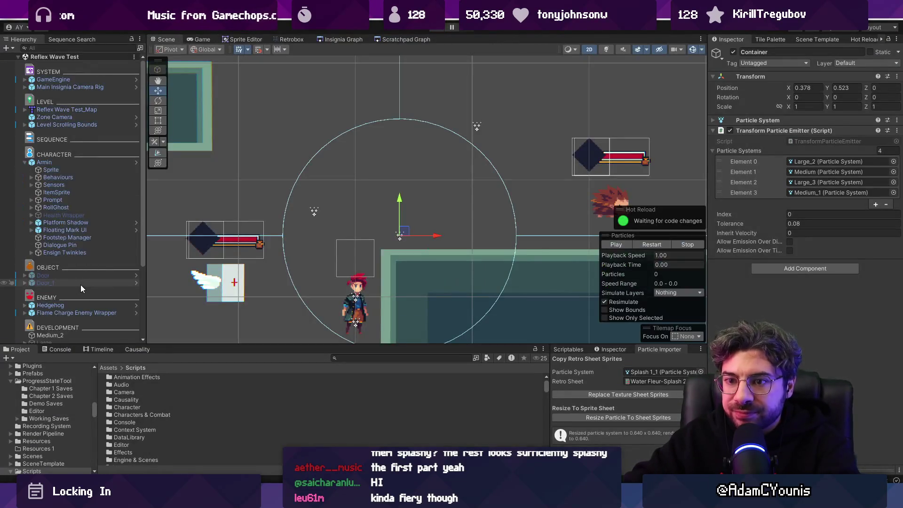
scroll(81, 284, down, 1)
click(88, 266)
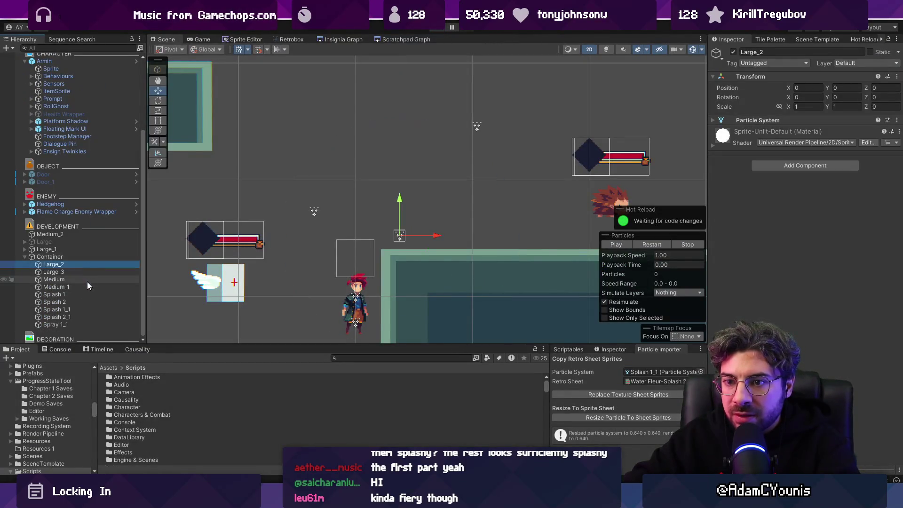
shift+click(87, 286)
click(743, 120)
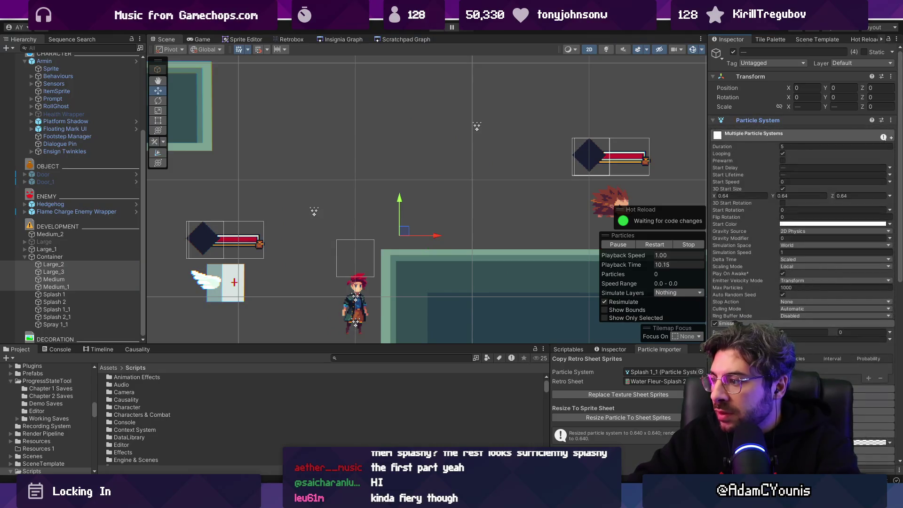
scroll(790, 319, down, 5)
Move the Color over Lifetime alpha keys to about 40% and 59% so particles fade earlier
click(790, 316)
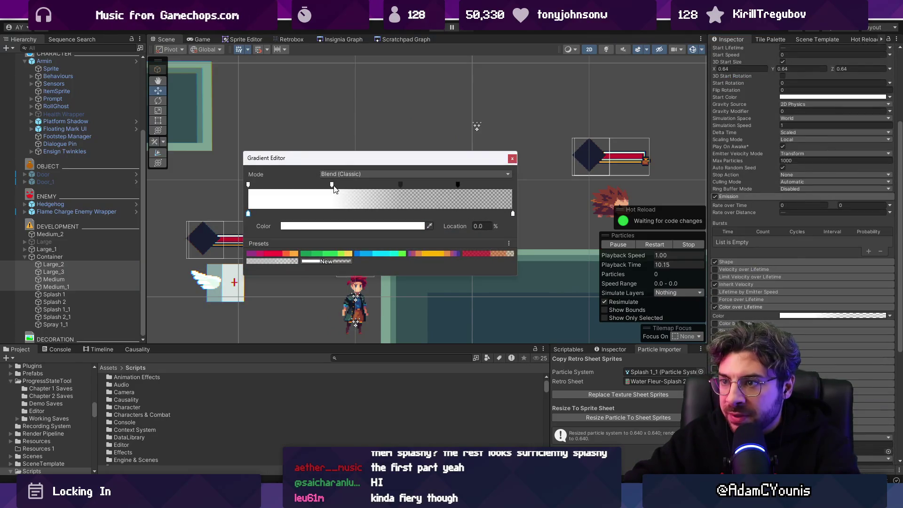
drag(334, 188, 357, 189)
drag(457, 185, 403, 185)
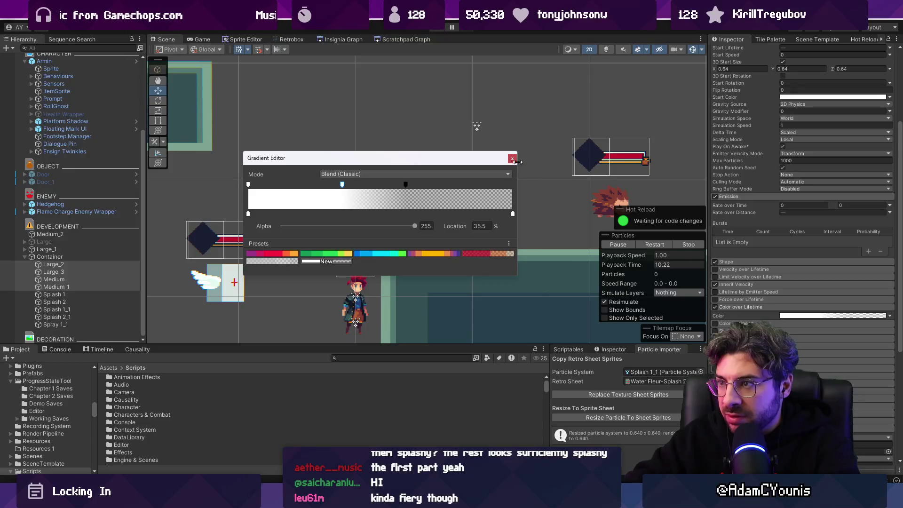
click(512, 159)
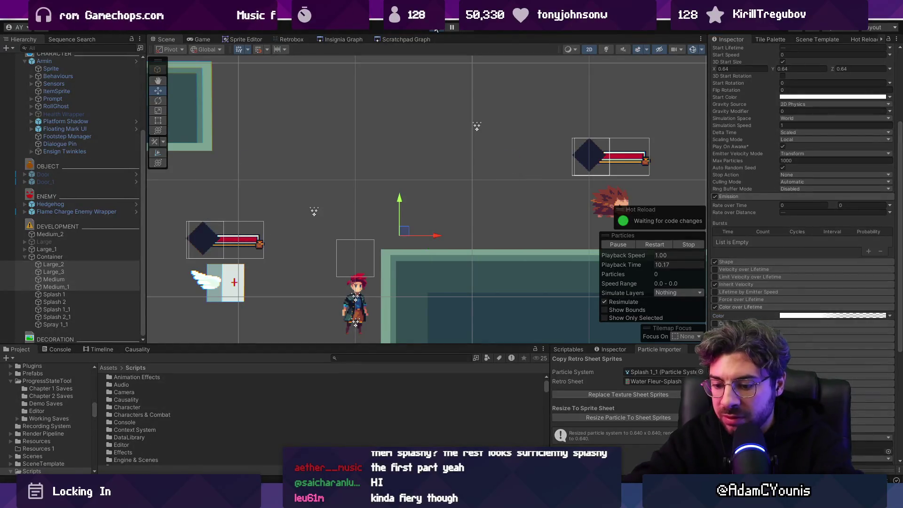
Play-test the fade, then drag the Container in the Hierarchy to sit below Nav Collider
click(436, 29)
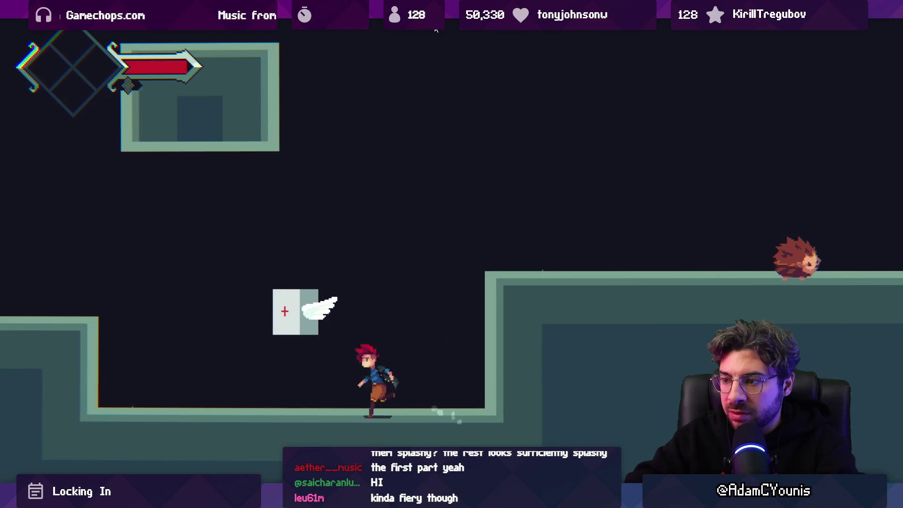
click(435, 29)
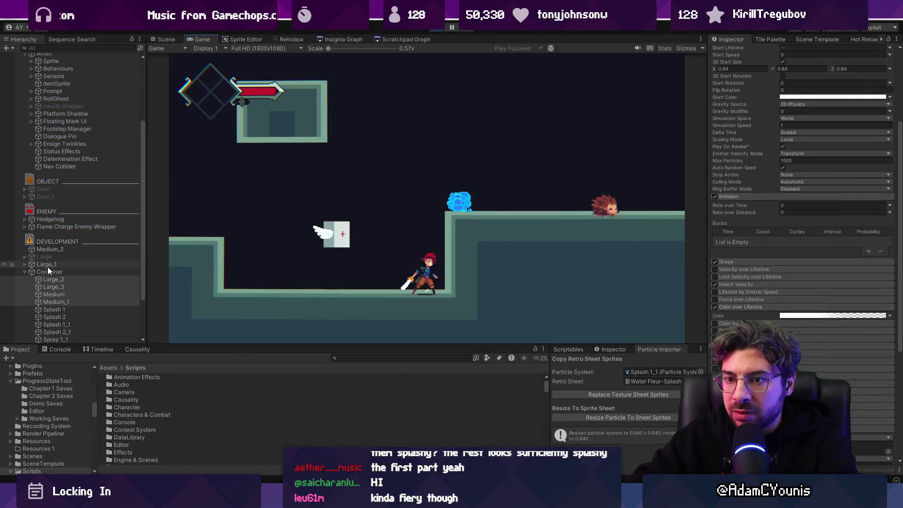
drag(49, 268, 67, 171)
Check the Container's Transform, dash and wall-jump the character to test the water trail, then restore the editor layout
click(812, 87)
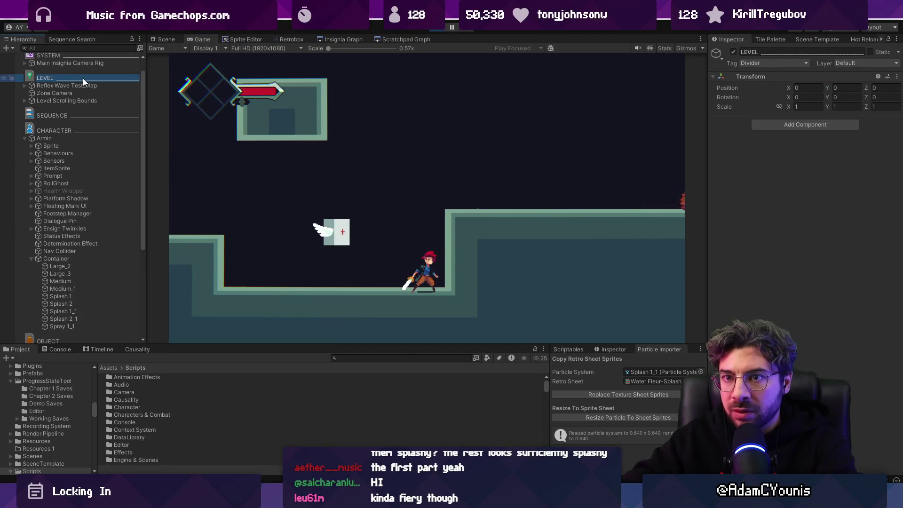
key(Left)
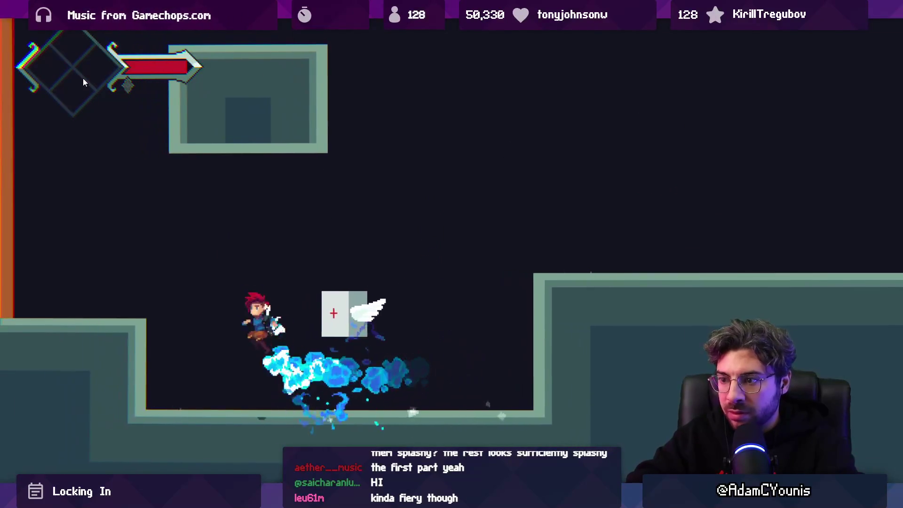
key(Left)
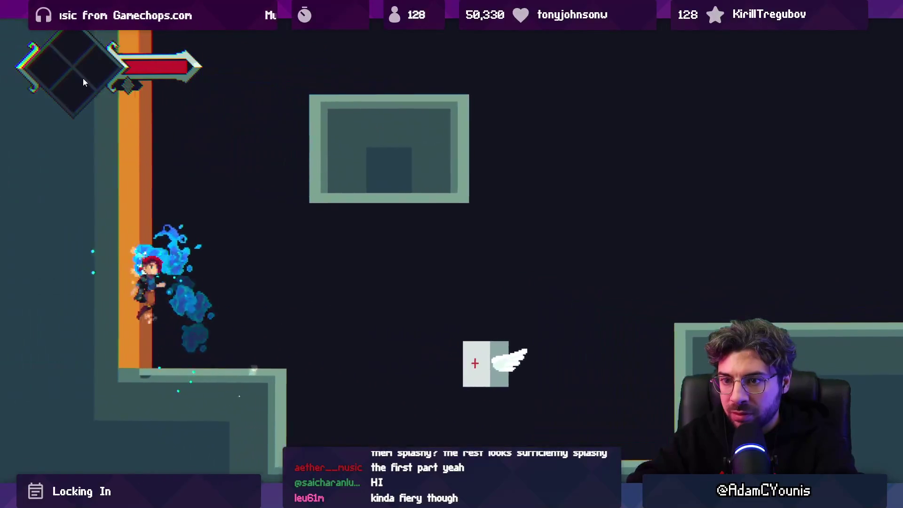
key(Right)
key(Right)
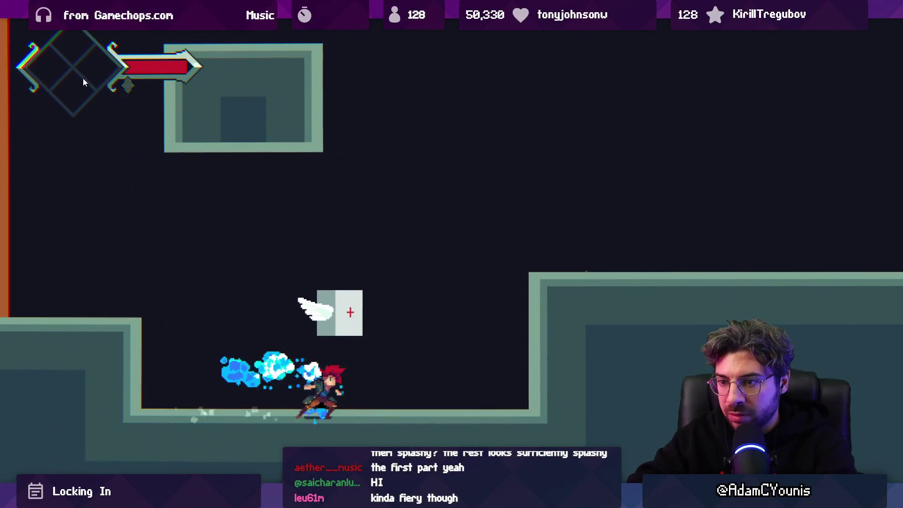
key(space)
key(Right)
key(Left)
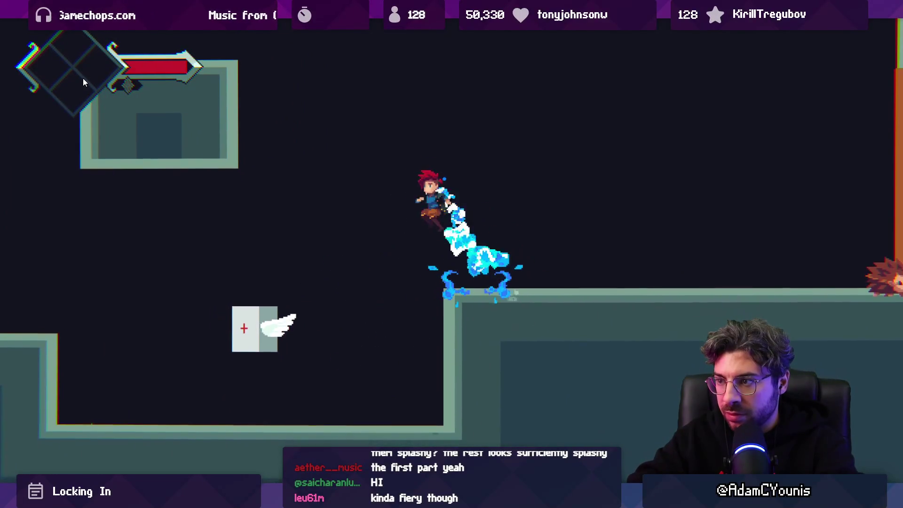
key(shift+space)
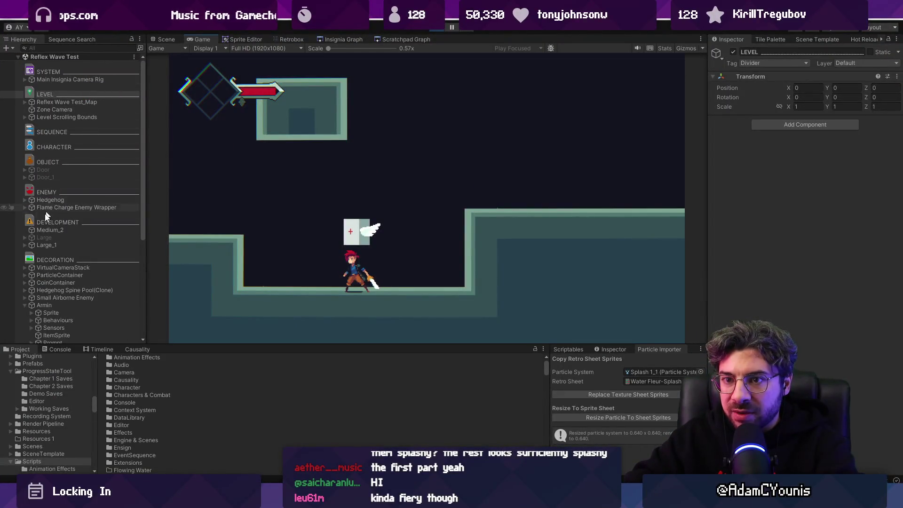
scroll(45, 244, down, 7)
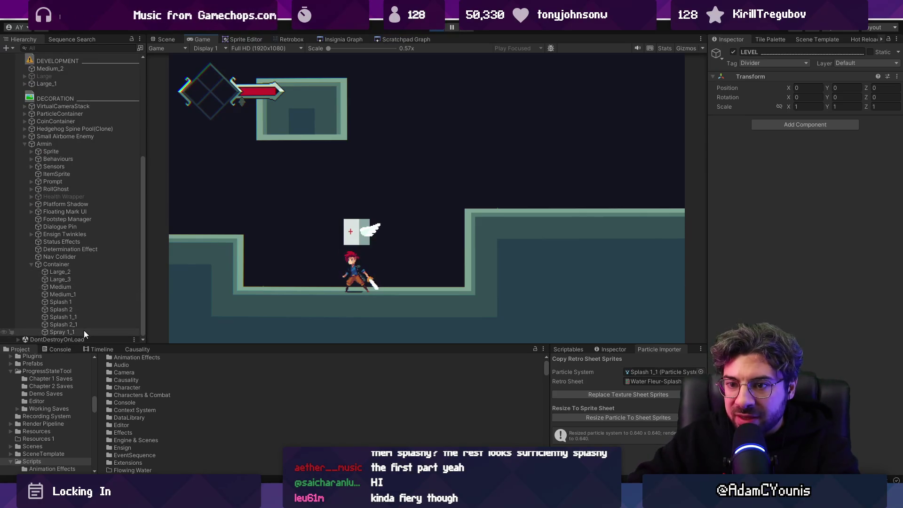
Select the Large_2/Large_3 and Medium/Medium_1 pairs to tune their lifetimes, and play-test full-screen
click(70, 280)
shift+click(71, 272)
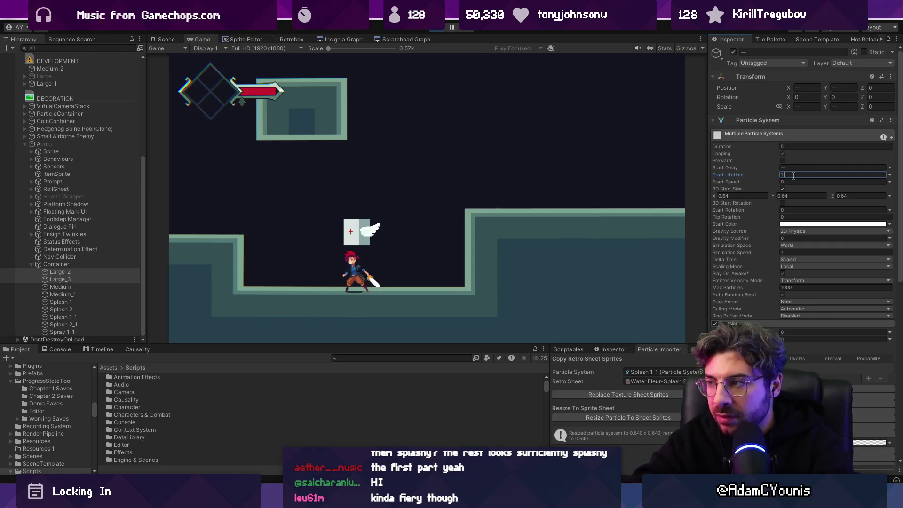
click(62, 294)
shift+click(61, 287)
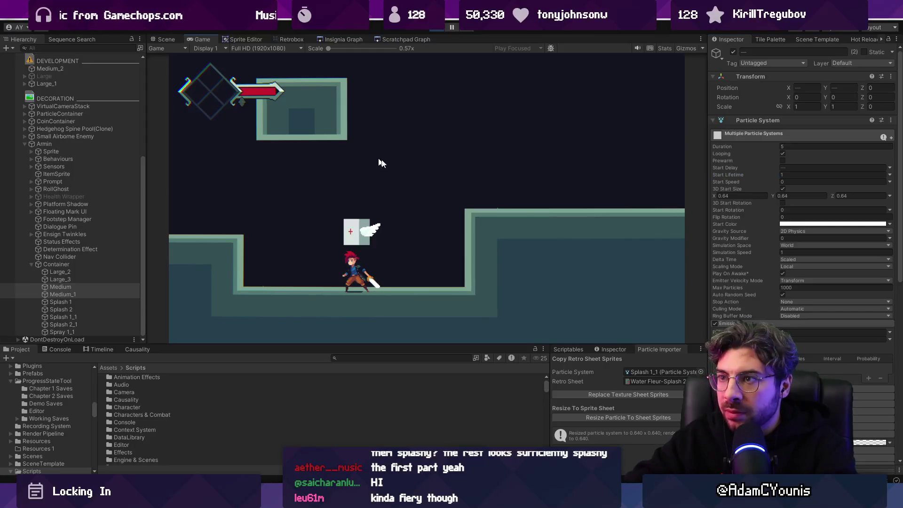
key(shift+space)
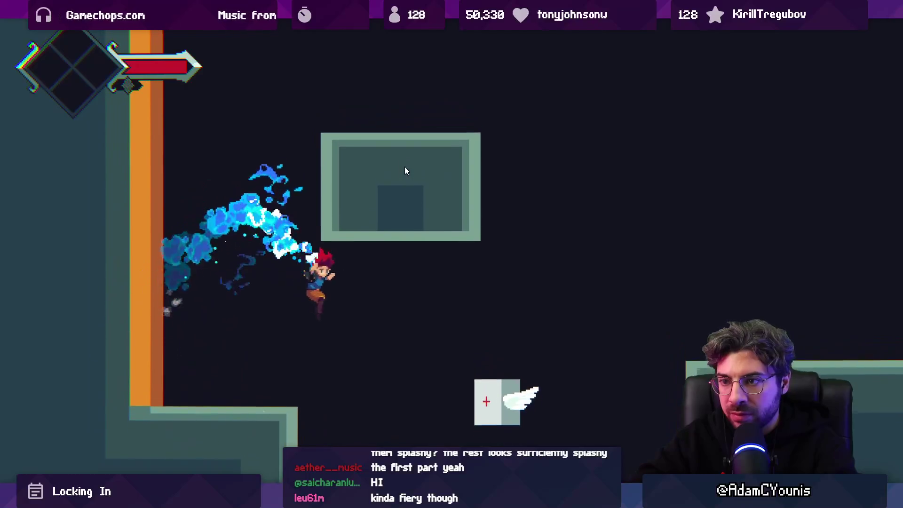
key(shift+space)
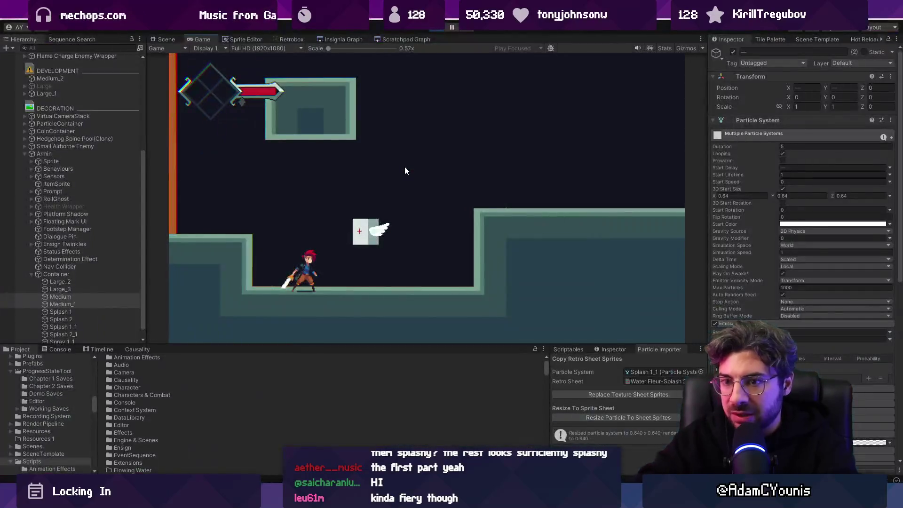
Reselect the Large and Medium pairs, then select all four water systems together
click(46, 284)
shift+click(52, 288)
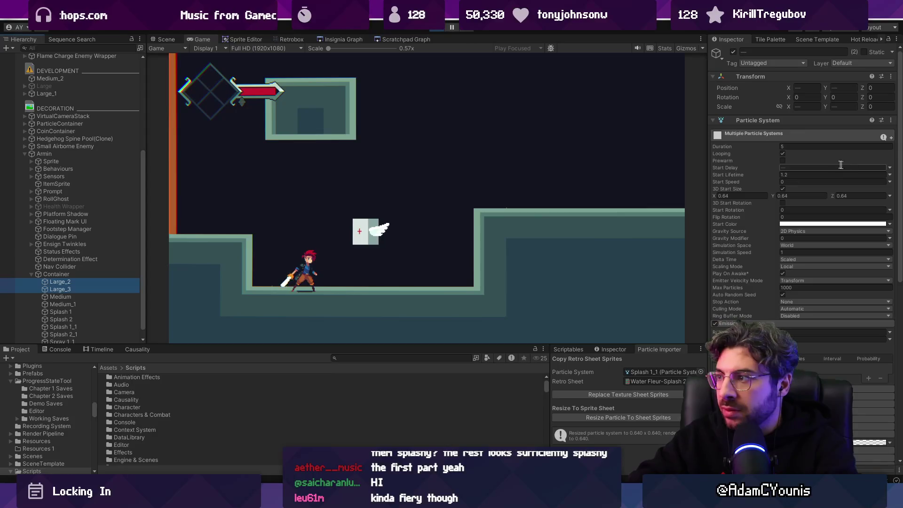
click(105, 296)
shift+click(107, 303)
text(0.6)
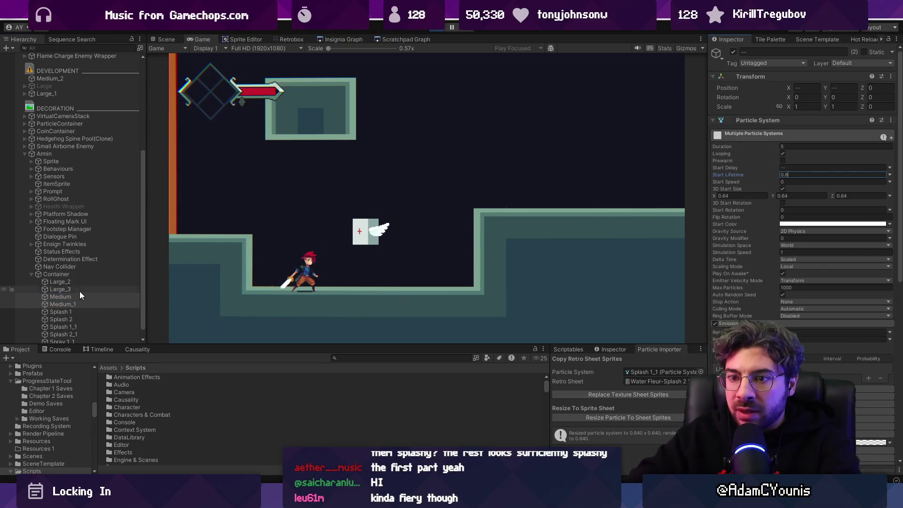
shift+click(9, 282)
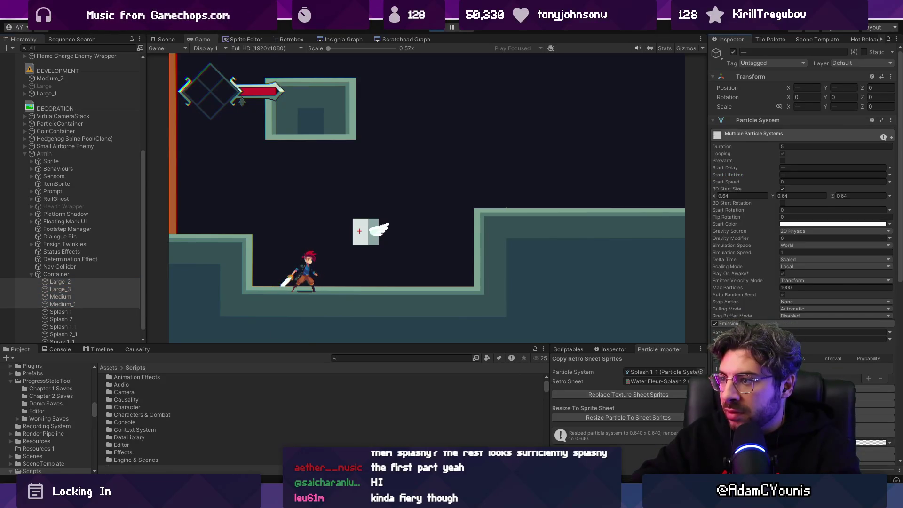
Shift the gradient's fade-out key later for all four systems and preview it full-screen
drag(343, 185, 431, 186)
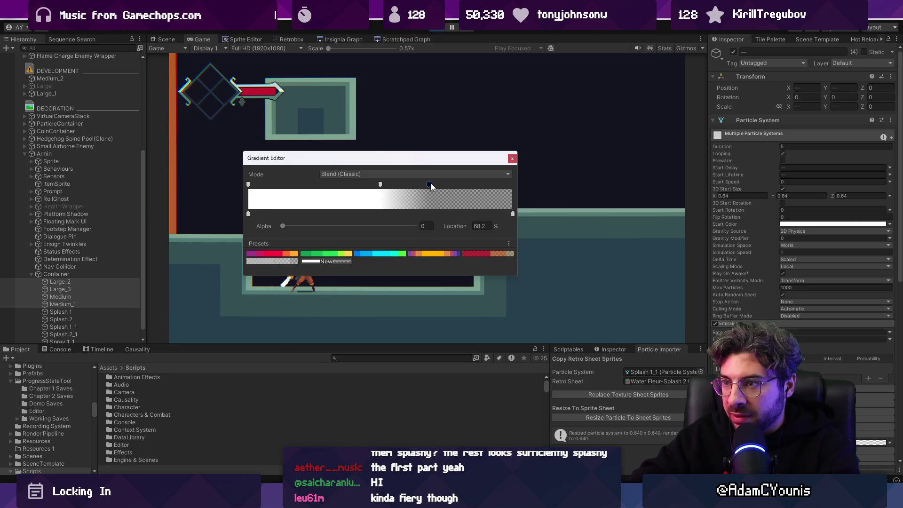
click(514, 159)
key(shift+space)
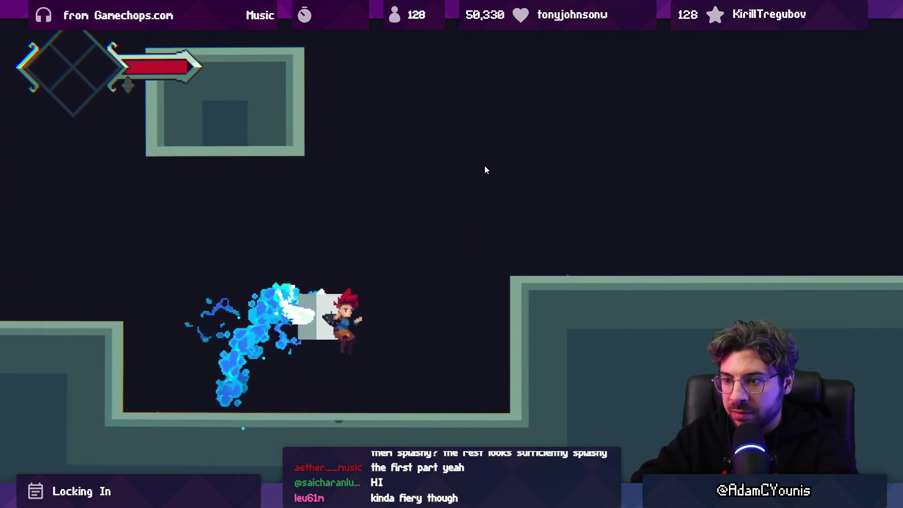
key(shift+space)
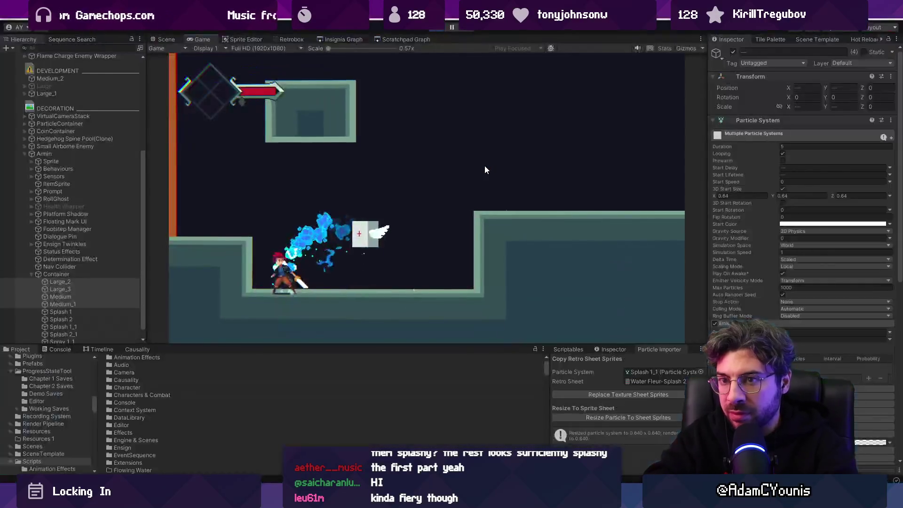
click(77, 108)
Play-test the water trail by dashing left and right, then stop play mode
key(shift+space)
key(shift+space)
key(shift+space)
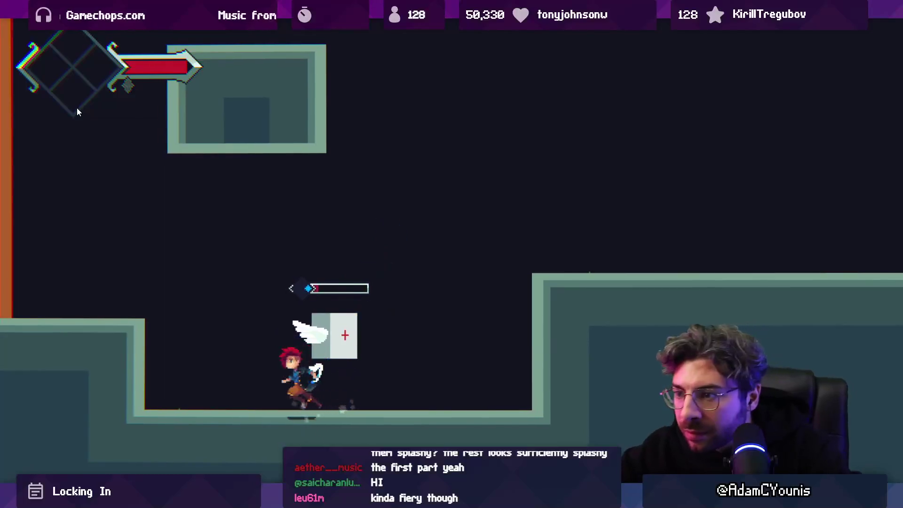
key(Left)
key(Right)
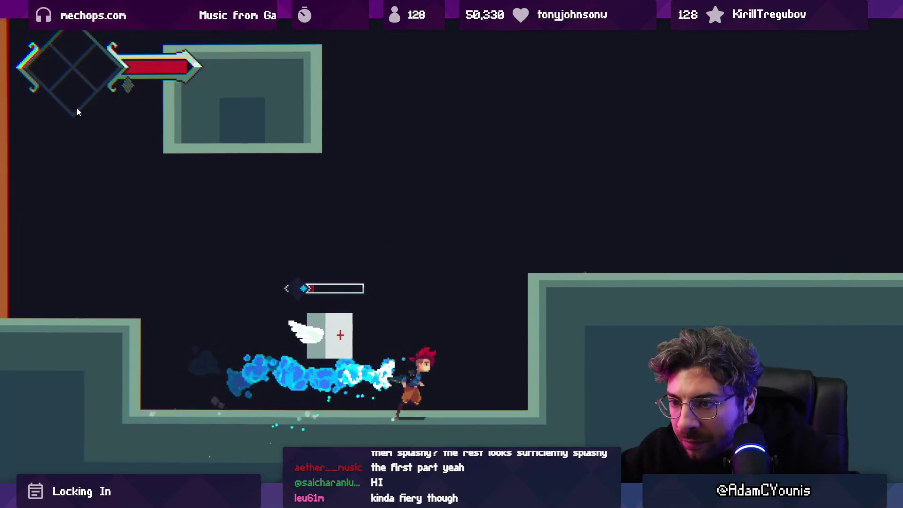
key(shift+space)
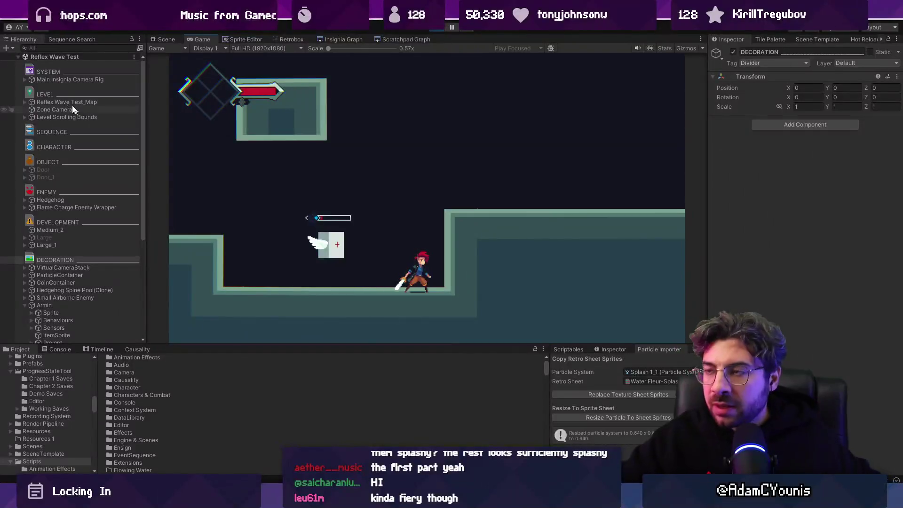
click(434, 30)
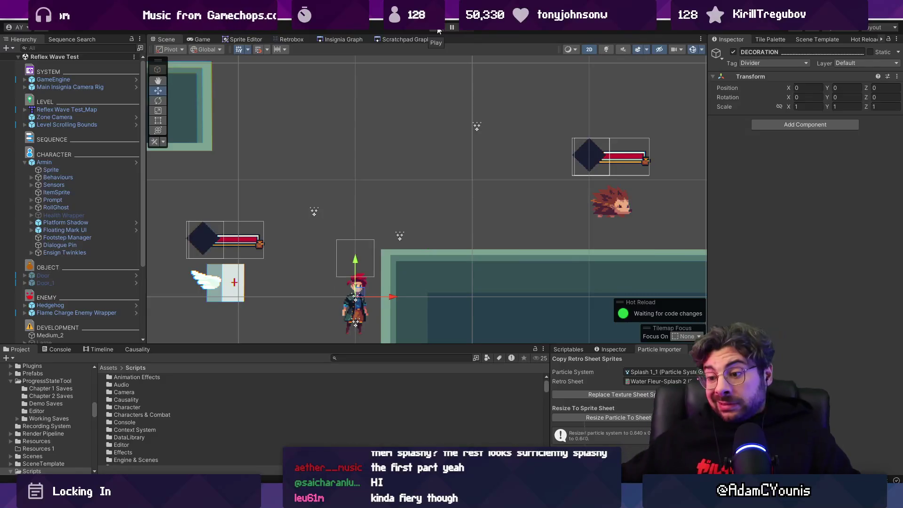
key(alt+Tab)
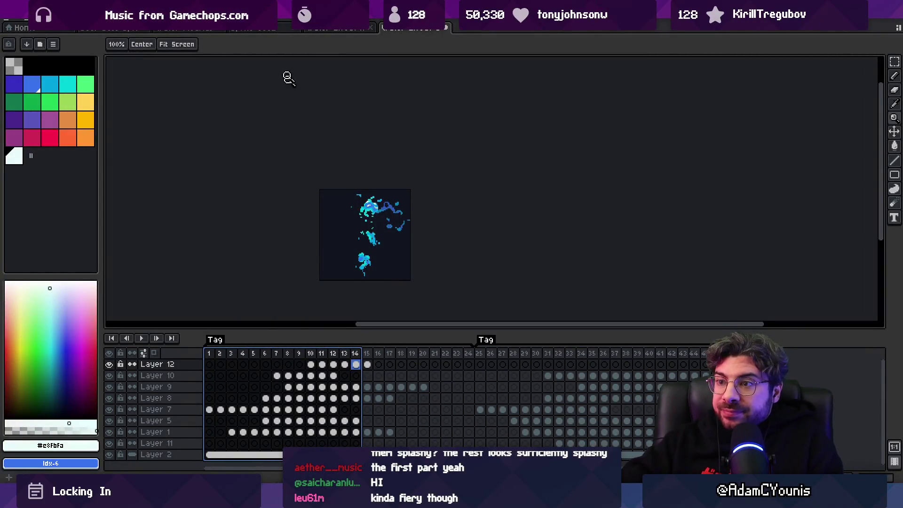
Bring up the water splash sprite document in Aseprite
click(331, 28)
click(260, 29)
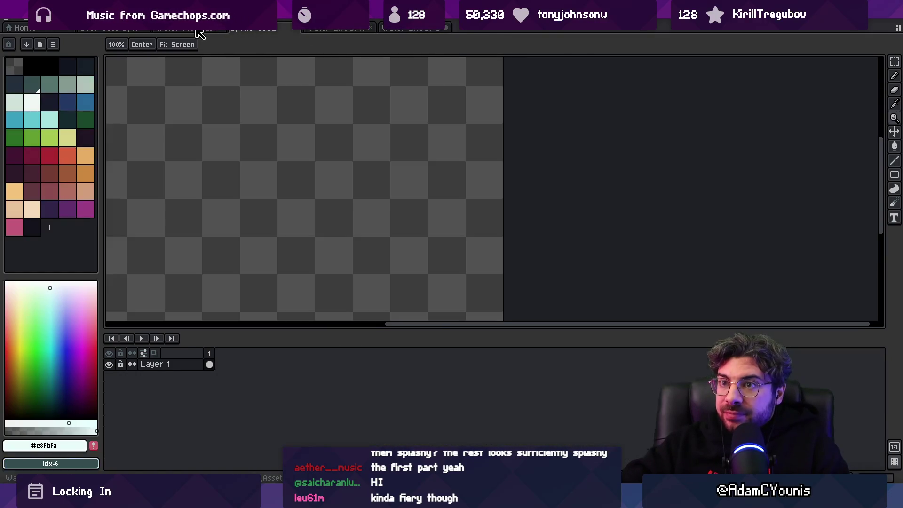
click(202, 29)
Zoom in and review frame ranges 17–43, 1–12, 6–11 and 1–10 in the timeline
mouse_move(391, 353)
mouse_down()
mouse_move(690, 345)
mouse_move(198, 340)
mouse_move(348, 340)
mouse_move(252, 341)
mouse_move(288, 341)
mouse_up()
click(354, 261)
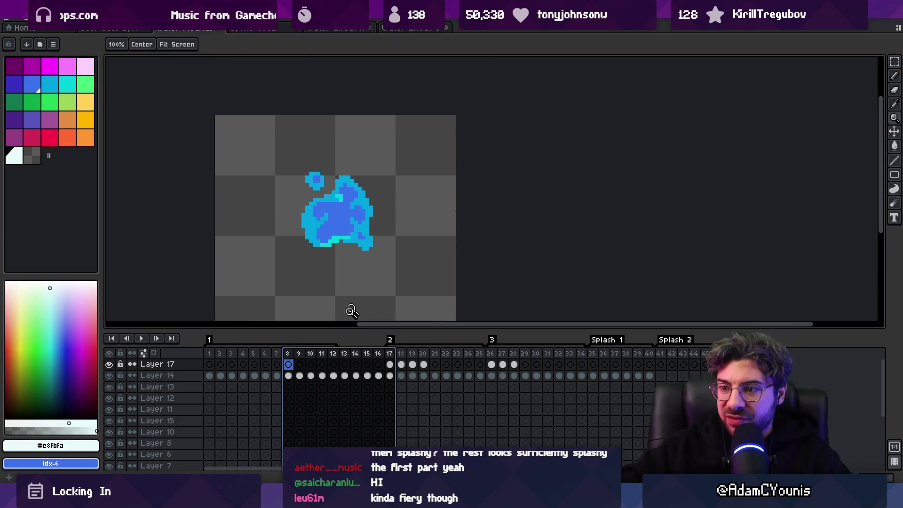
drag(215, 354, 346, 354)
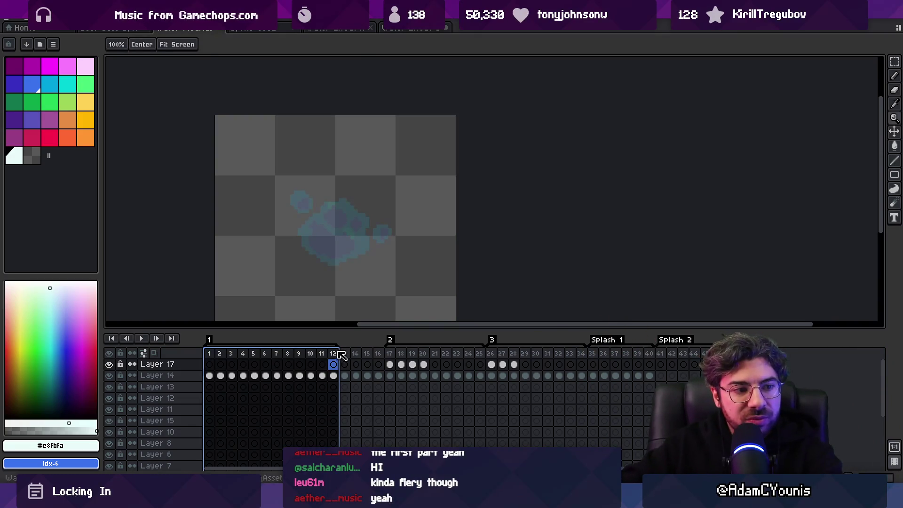
mouse_move(265, 354)
mouse_down()
mouse_move(347, 355)
mouse_move(312, 355)
mouse_move(325, 356)
mouse_up()
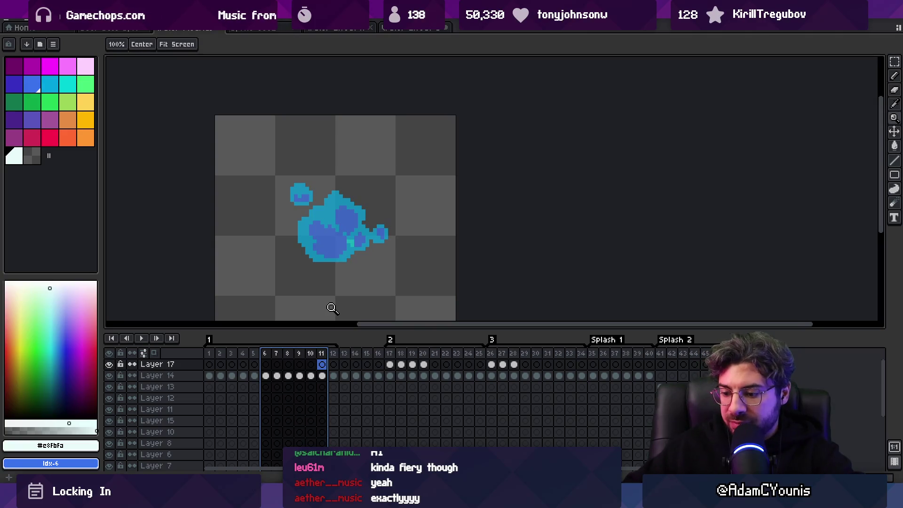
mouse_move(209, 353)
mouse_down()
mouse_move(333, 347)
mouse_move(276, 355)
mouse_move(340, 354)
mouse_move(332, 357)
mouse_up()
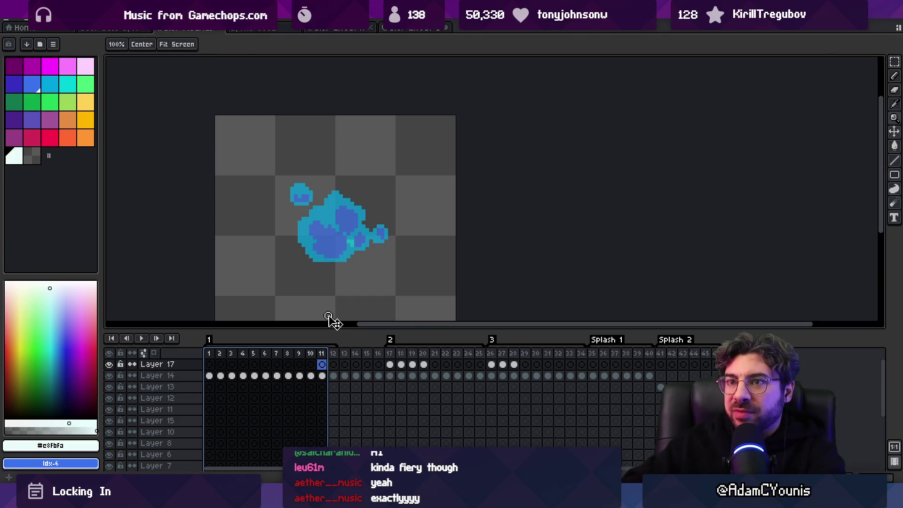
key(z)
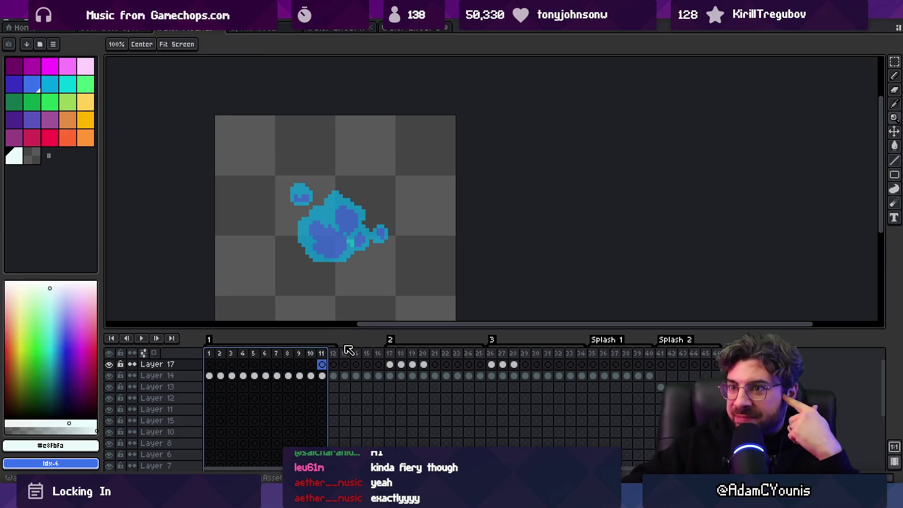
In Fork, view the local changes and stage all 29 changed files
mouse_move(474, 499)
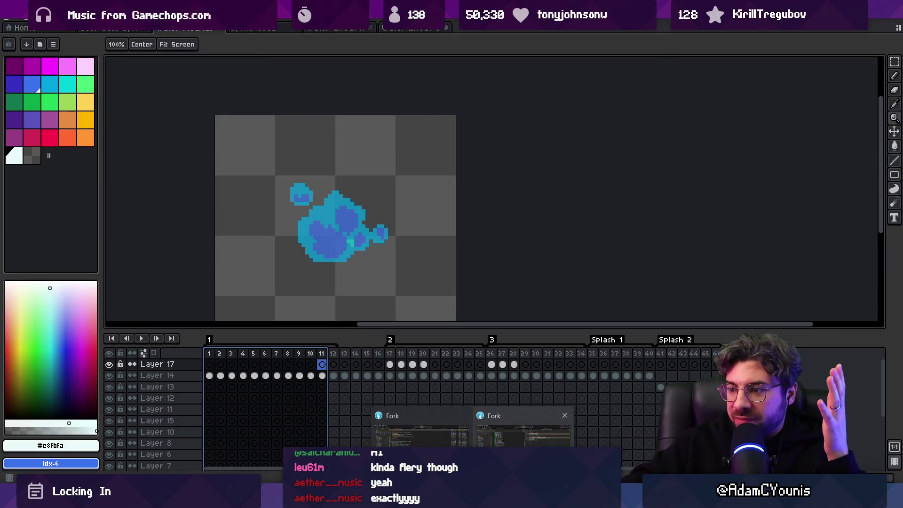
click(421, 433)
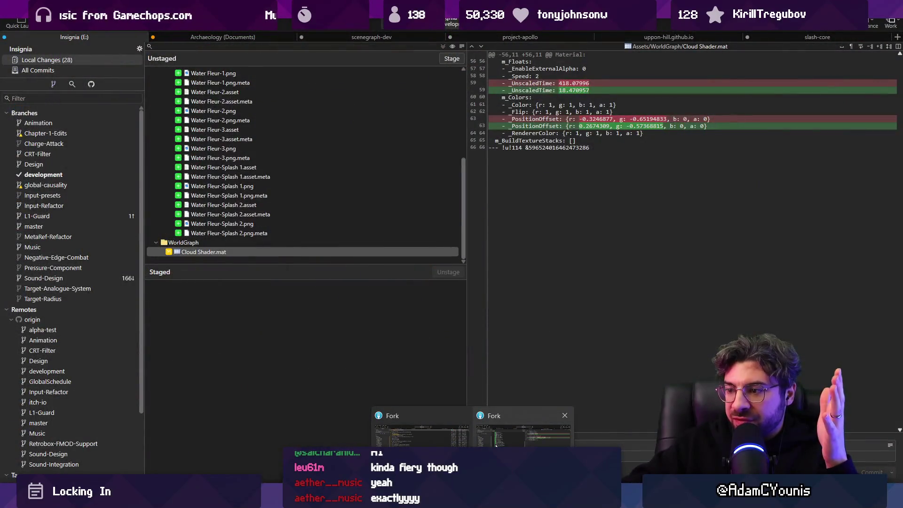
click(496, 443)
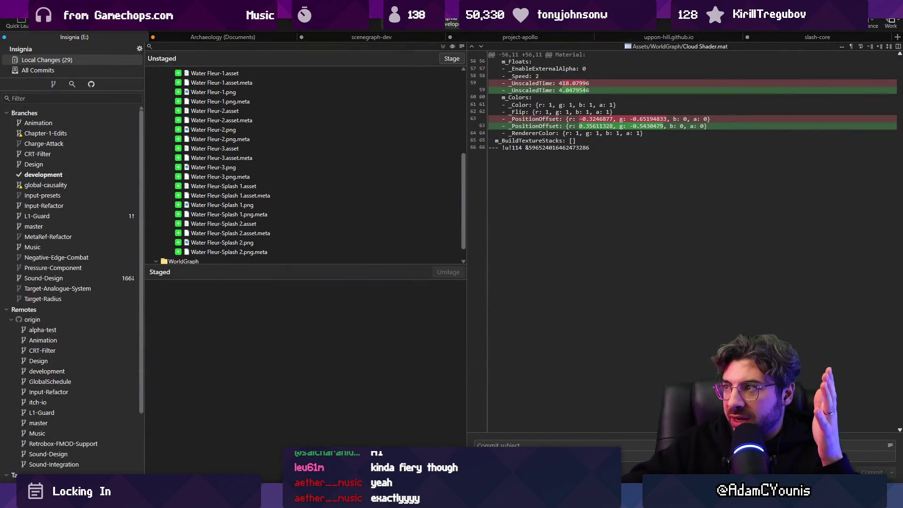
key(alt+Tab)
key(alt+Tab)
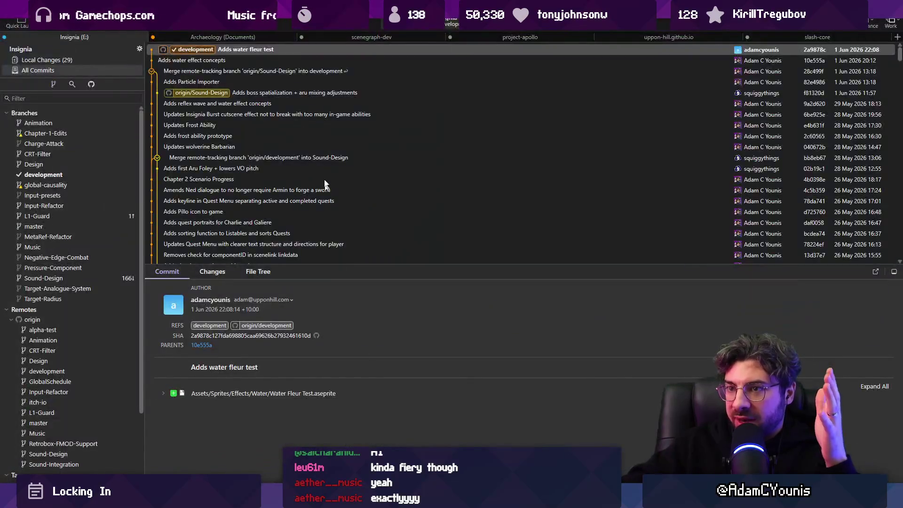
click(55, 60)
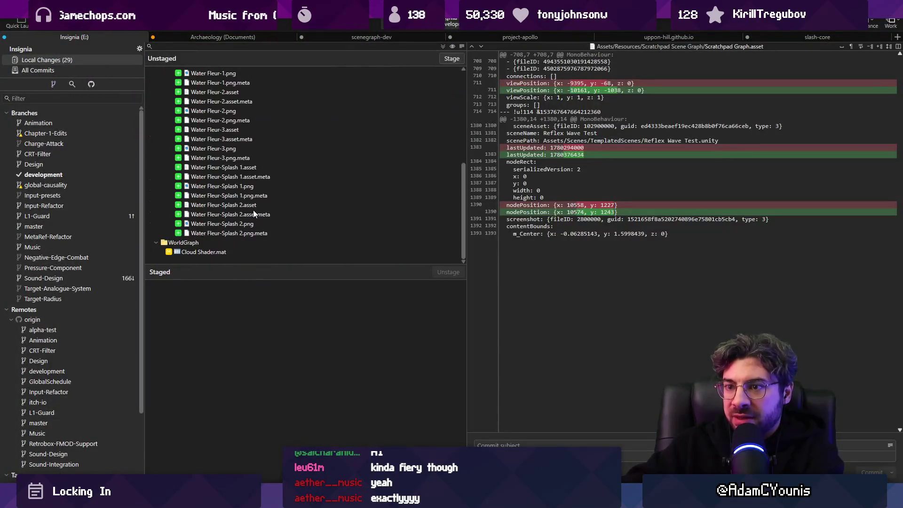
drag(280, 272, 281, 374)
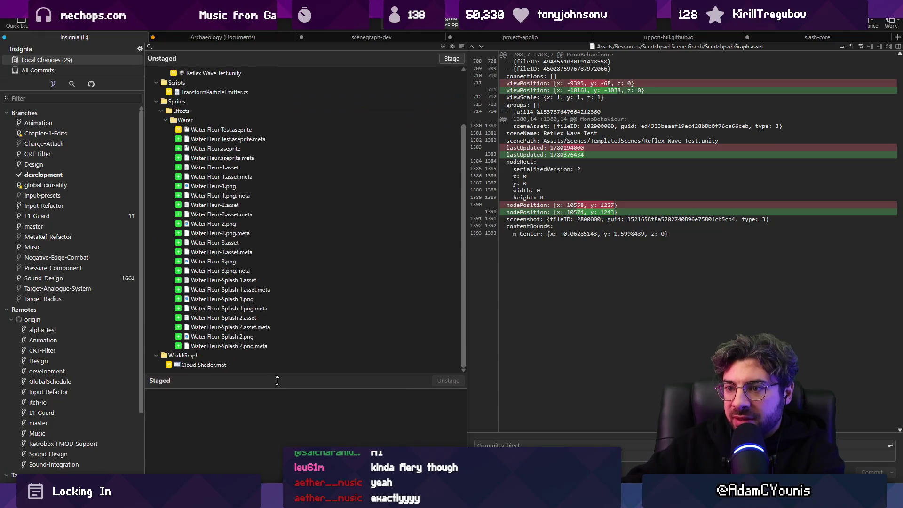
click(449, 59)
Commit as 'Adds water particle options' and push the commit to origin
text(Adds water)
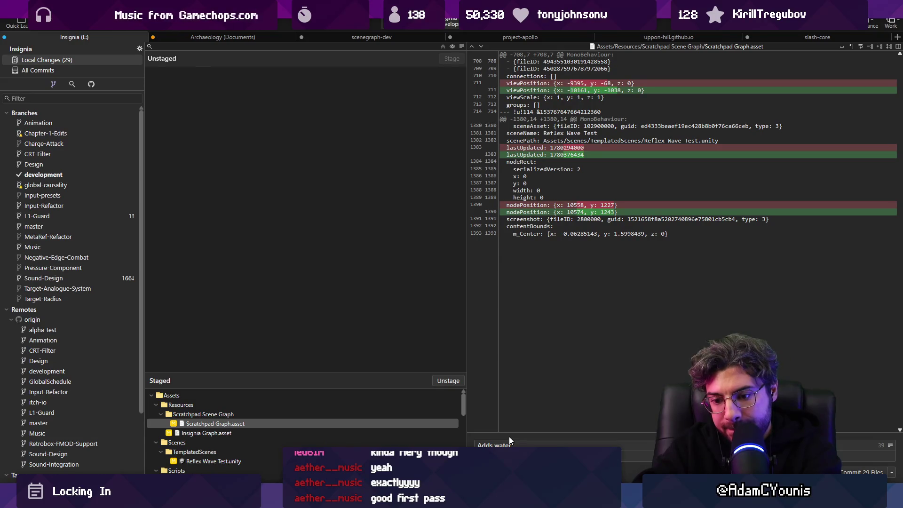
text(options)
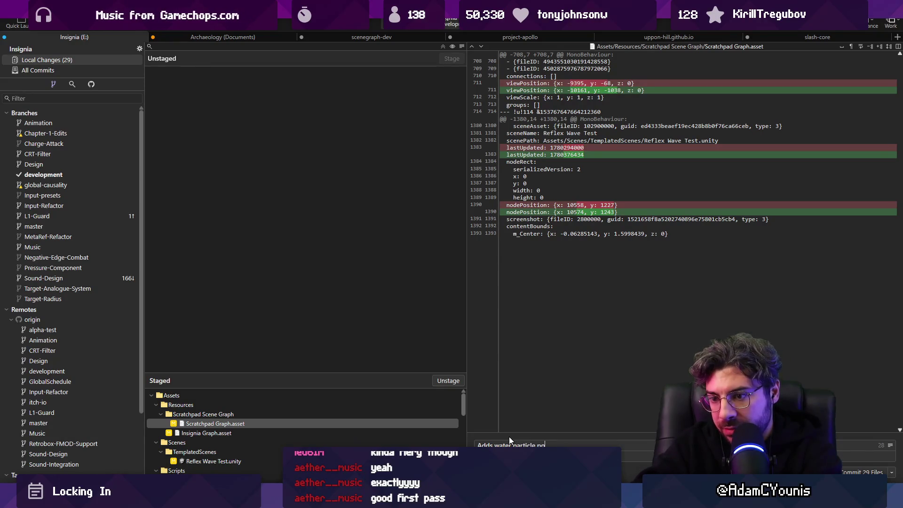
key(ctrl+Return)
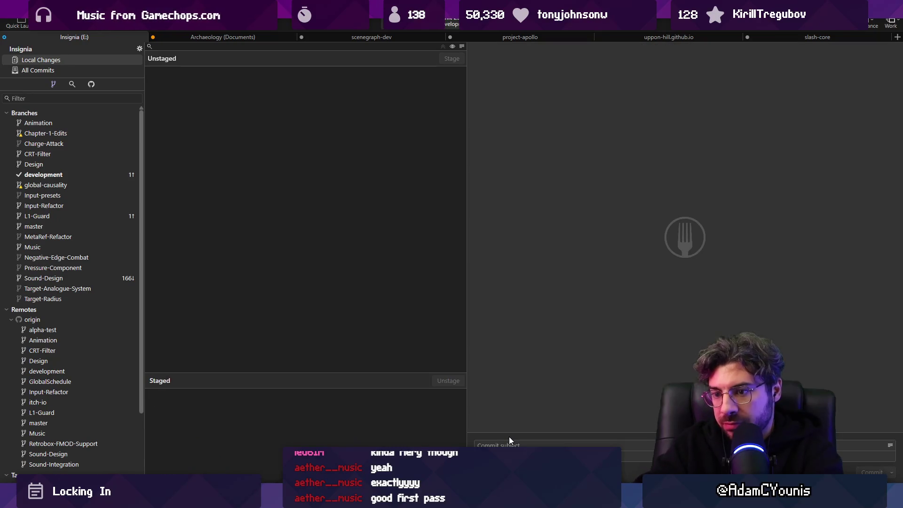
click(78, 72)
click(83, 60)
click(86, 70)
key(ctrl+shift+p)
key(Return)
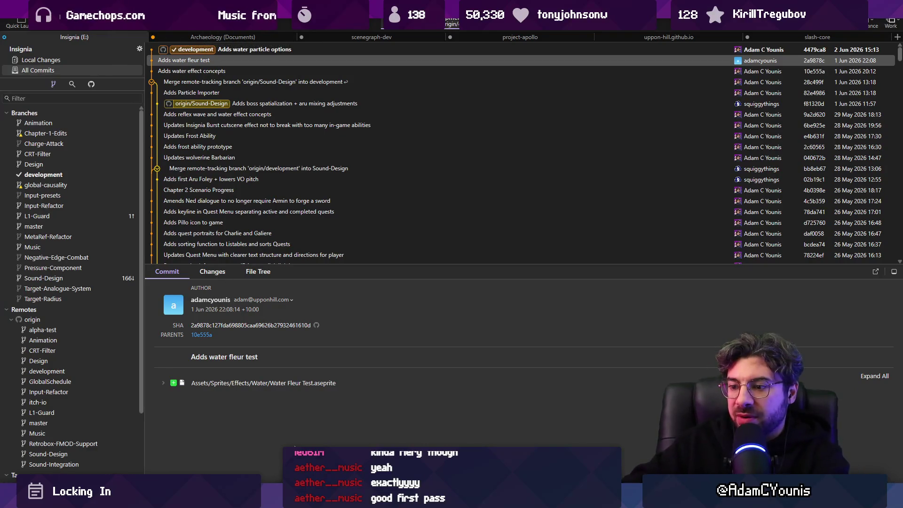
key(alt+Tab)
key(alt+Tab)
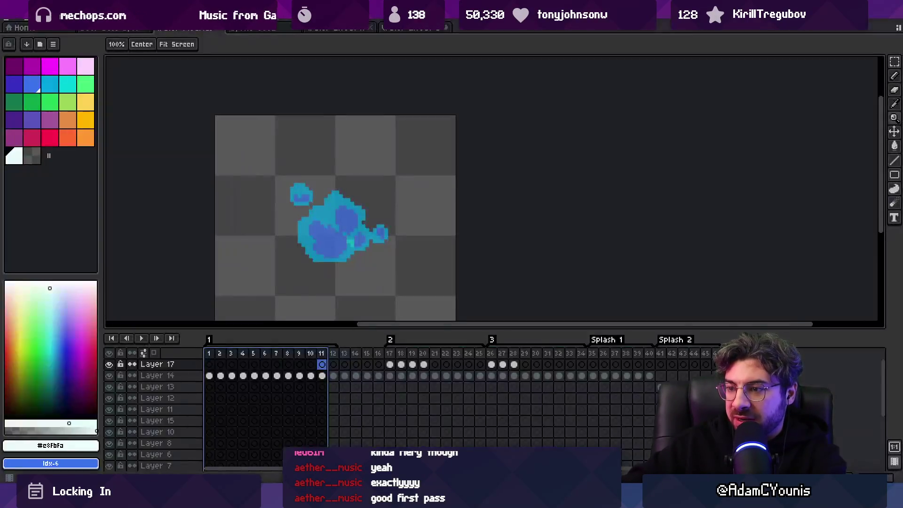
Play the water fleur animation, flip through the other sprites, and scrub frames 2–41
key(Return)
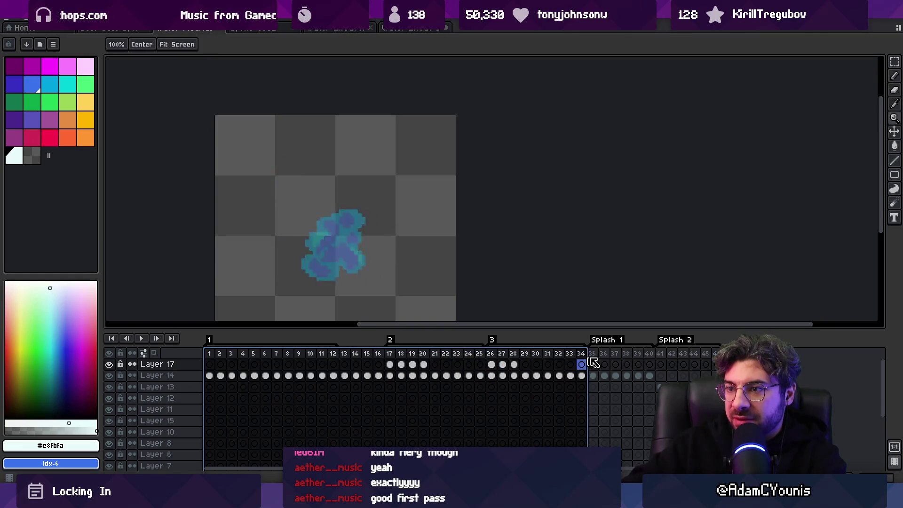
key(ctrl+shift+Tab)
key(ctrl+Tab)
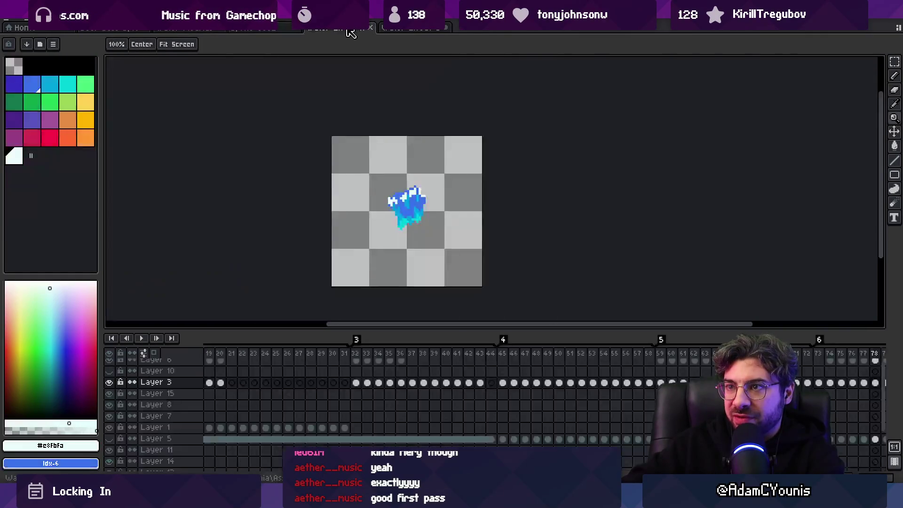
scroll(248, 169, down, 3)
key(ctrl+shift+Tab)
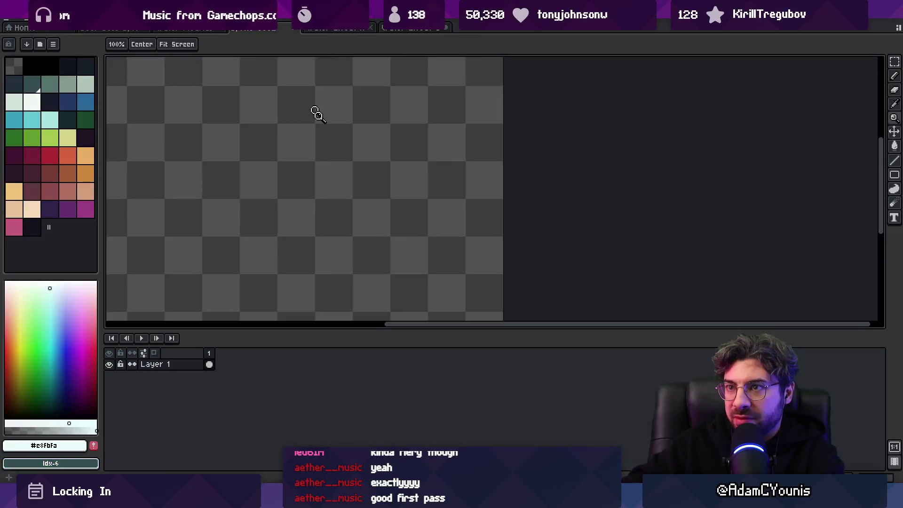
scroll(329, 94, down, 4)
click(301, 32)
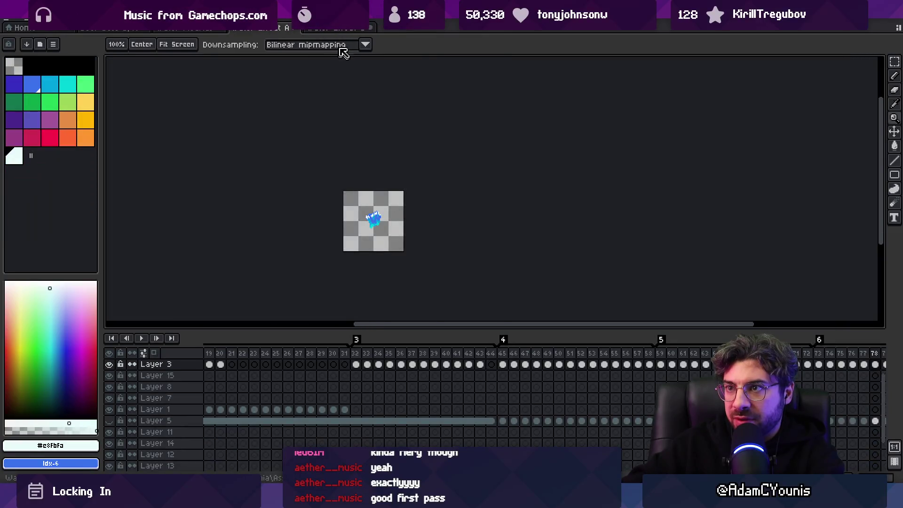
scroll(352, 232, up, 2)
mouse_move(220, 359)
mouse_down()
mouse_move(663, 361)
mouse_move(244, 358)
mouse_move(595, 363)
mouse_move(675, 376)
mouse_move(694, 365)
mouse_move(242, 365)
mouse_move(379, 364)
mouse_up()
Enable the Large particle object and move it to preview its trail
key(alt+Tab)
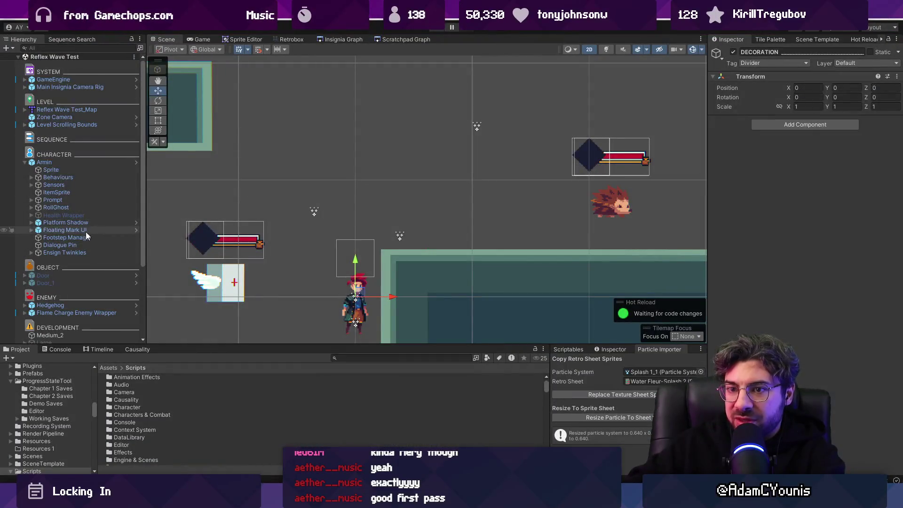
scroll(96, 307, down, 4)
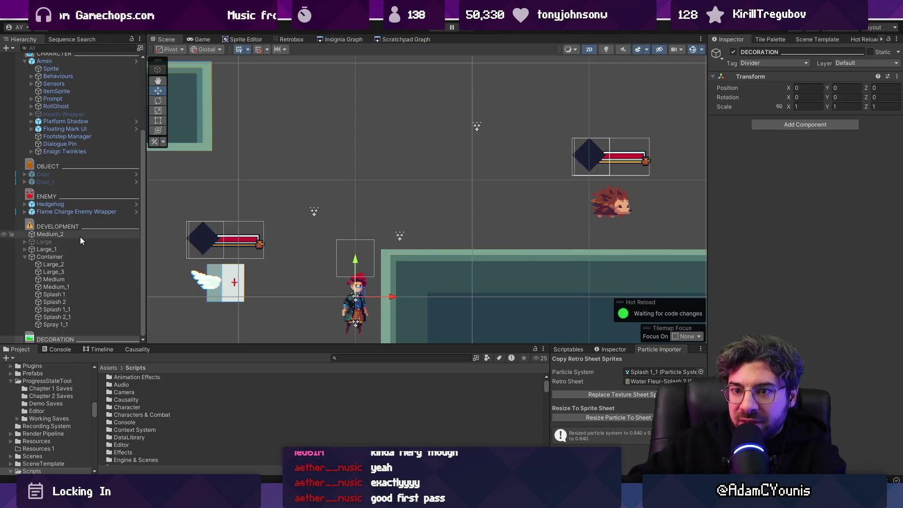
click(80, 237)
click(58, 241)
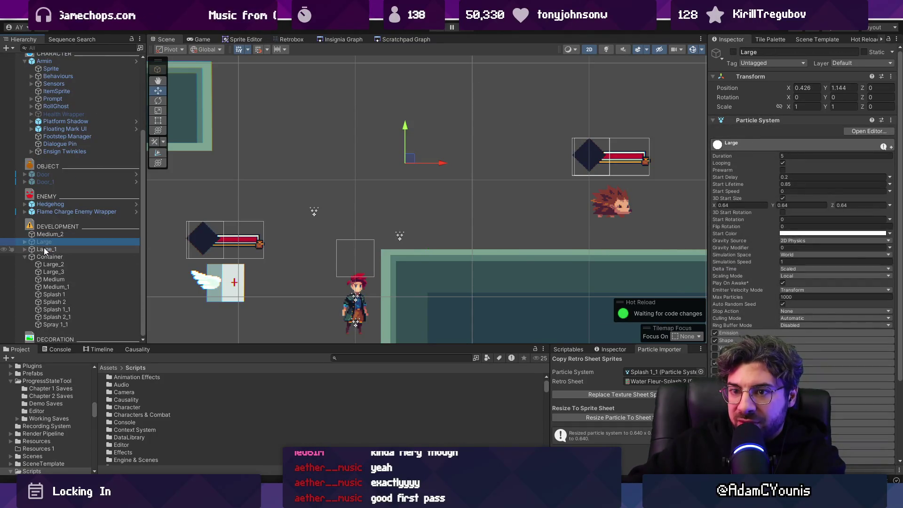
click(732, 53)
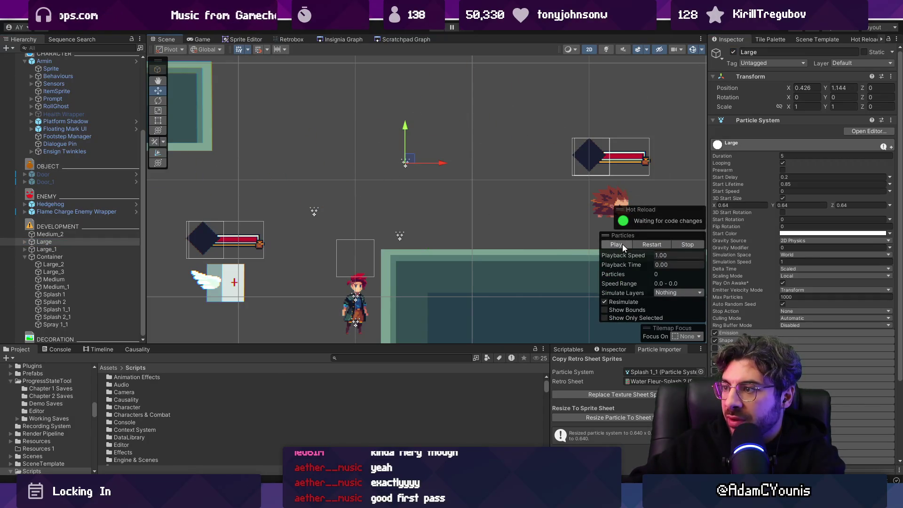
mouse_move(420, 167)
mouse_down()
mouse_move(543, 152)
mouse_move(285, 159)
mouse_move(249, 96)
mouse_move(564, 150)
mouse_move(522, 137)
mouse_move(446, 193)
mouse_move(298, 127)
mouse_move(372, 151)
mouse_up()
Delete the duplicate nested Spray 1 and Spray 1_1 systems under Medium
click(56, 325)
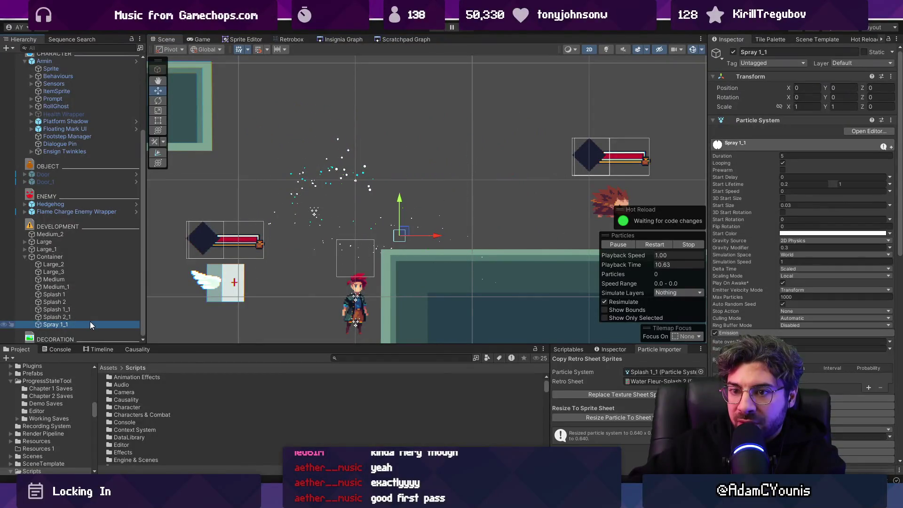
click(29, 242)
click(24, 242)
click(66, 264)
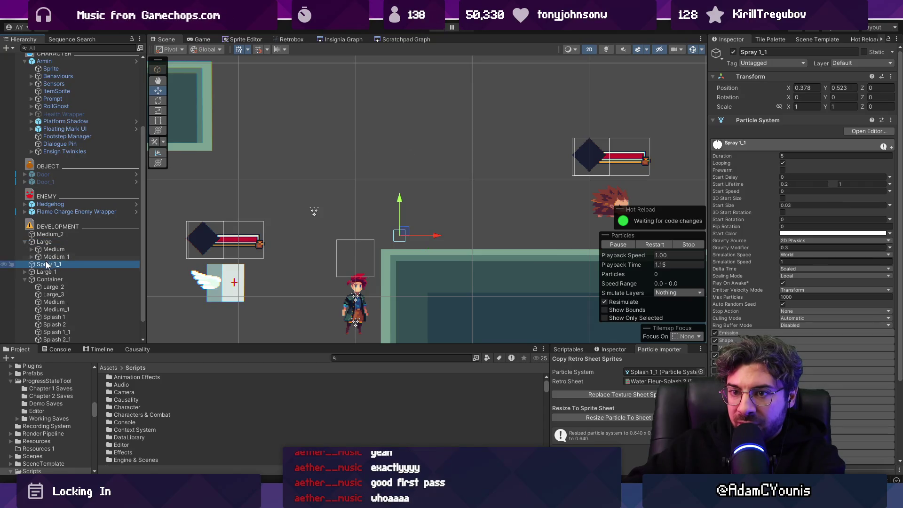
click(31, 257)
click(31, 249)
click(61, 271)
ctrl+click(81, 257)
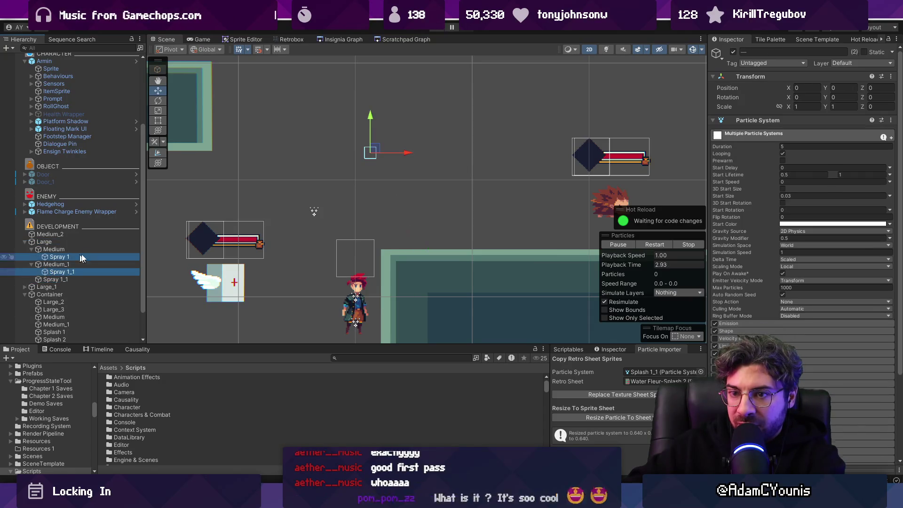
key(Delete)
Set Spray 1_1's Position X to 0 and move Large to preview its particles
click(95, 245)
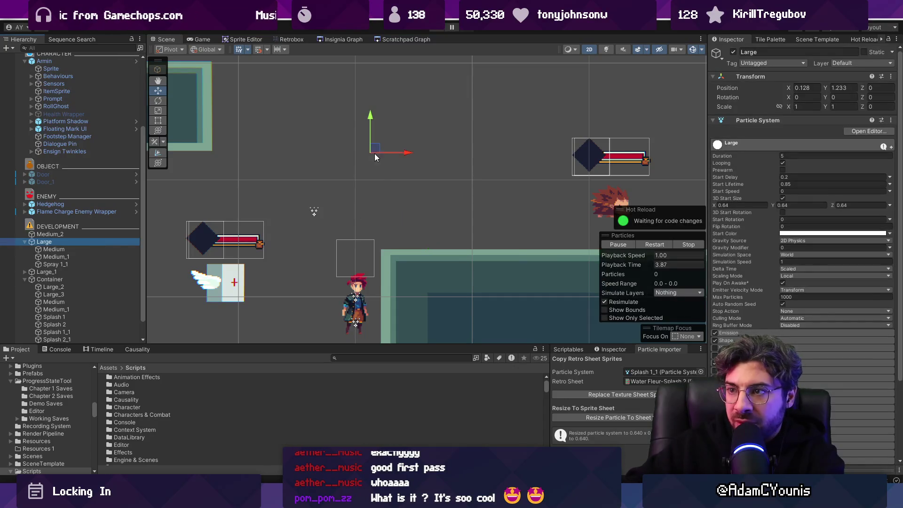
click(51, 264)
click(807, 88)
text(0)
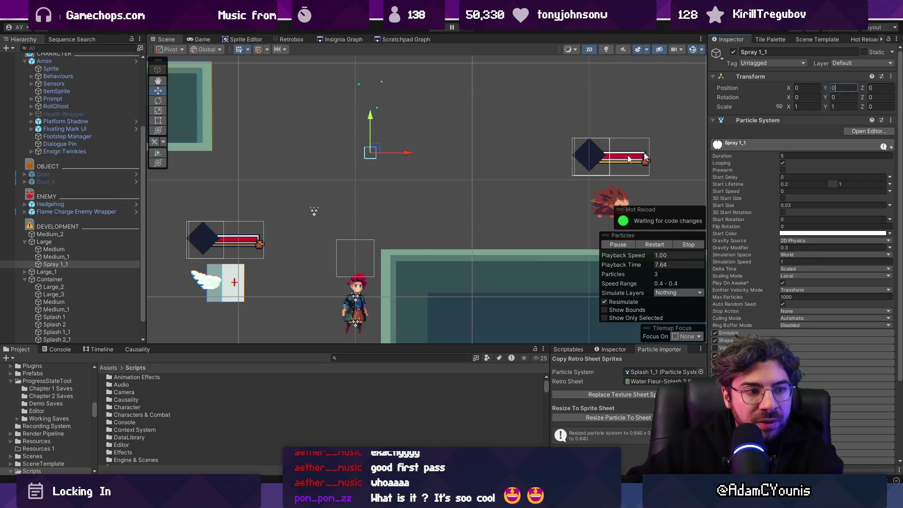
click(47, 241)
mouse_move(338, 168)
mouse_down()
mouse_move(427, 175)
mouse_move(499, 141)
mouse_move(298, 153)
mouse_up()
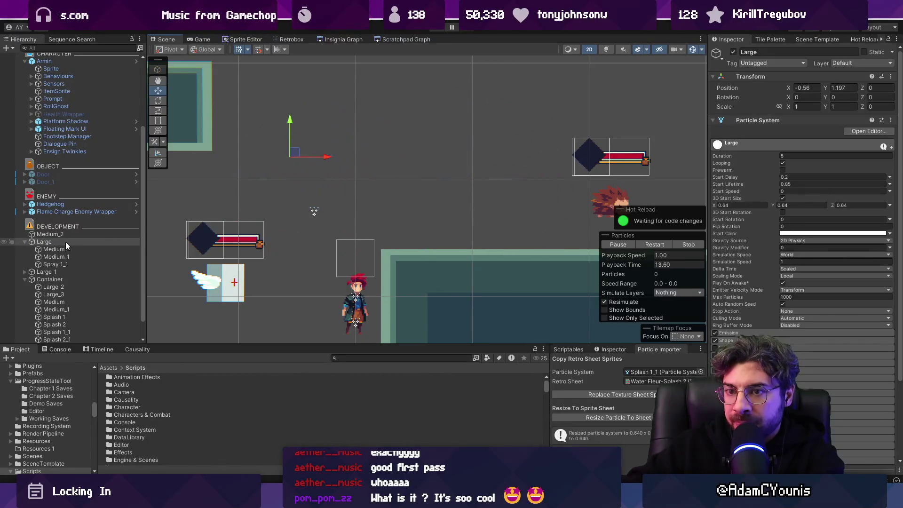
click(753, 121)
Add a Transform Particle Emitter to Large listing Large, Medium and Medium_1
click(772, 166)
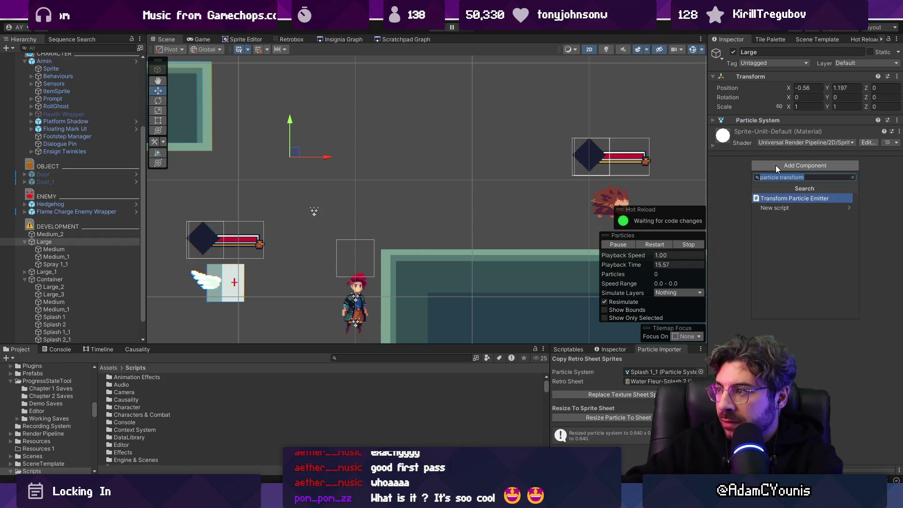
key(Return)
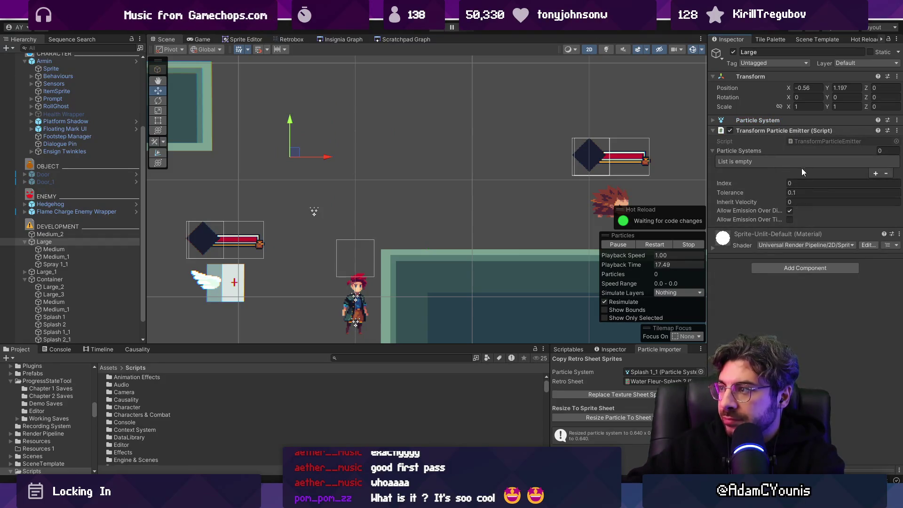
mouse_move(65, 242)
mouse_down()
mouse_move(806, 175)
mouse_move(737, 151)
mouse_up()
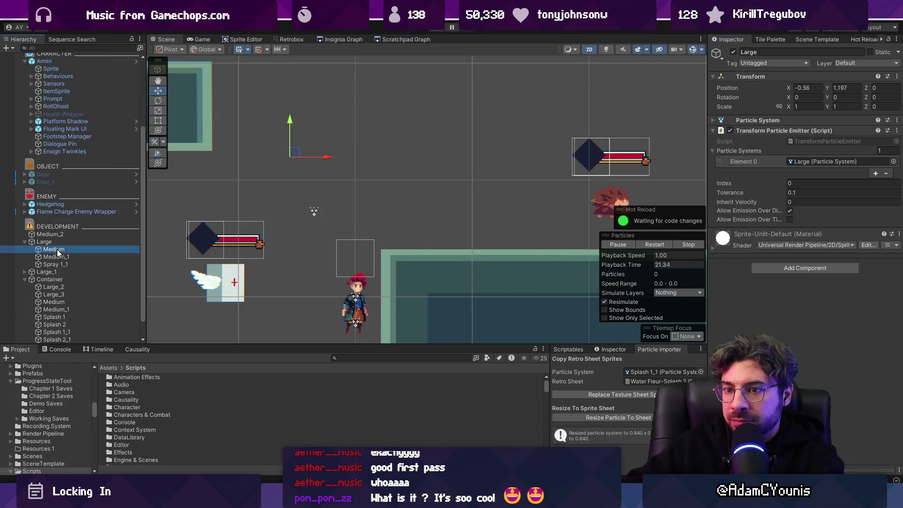
mouse_move(54, 249)
mouse_down()
mouse_move(739, 153)
mouse_move(773, 160)
mouse_up()
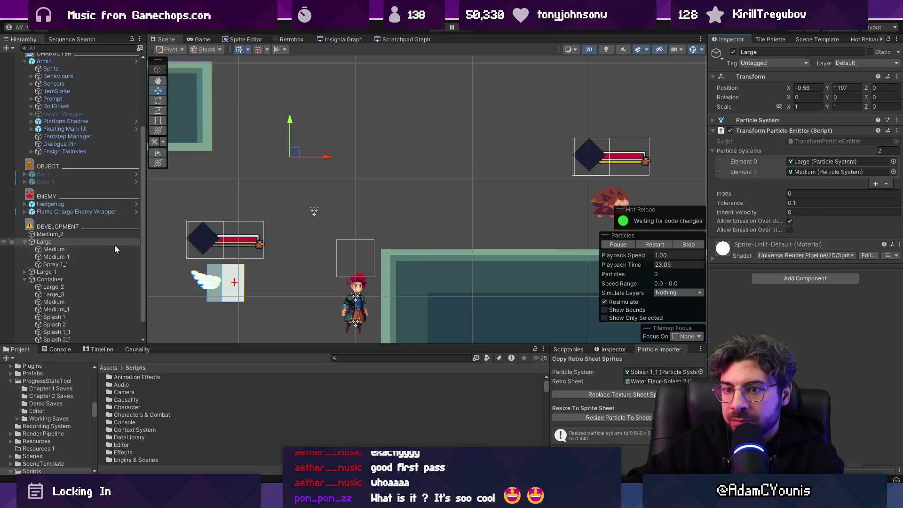
drag(110, 257, 781, 148)
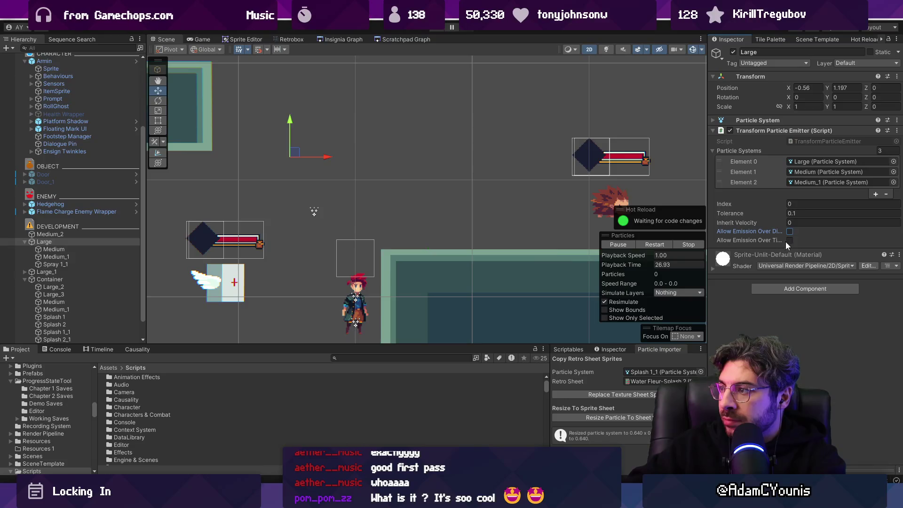
Run the game, move Large to test emission, and set Tolerance to 0.06
click(435, 29)
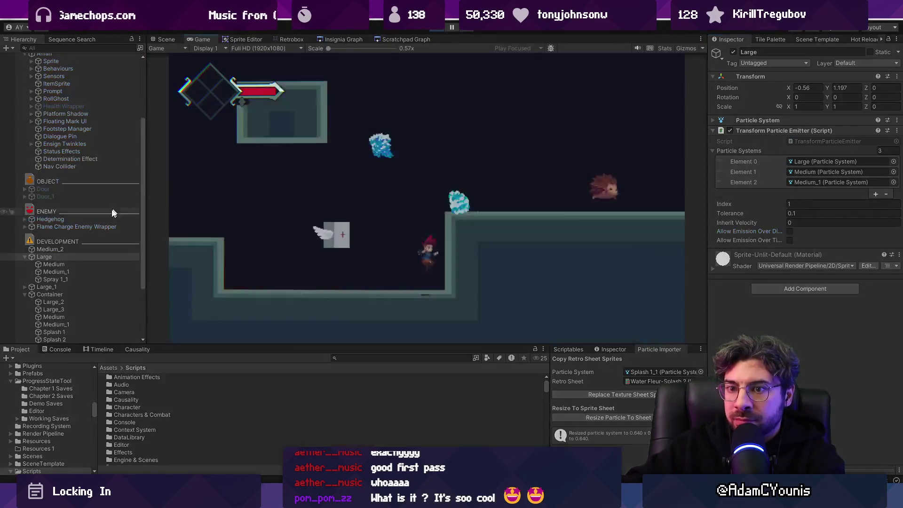
click(96, 256)
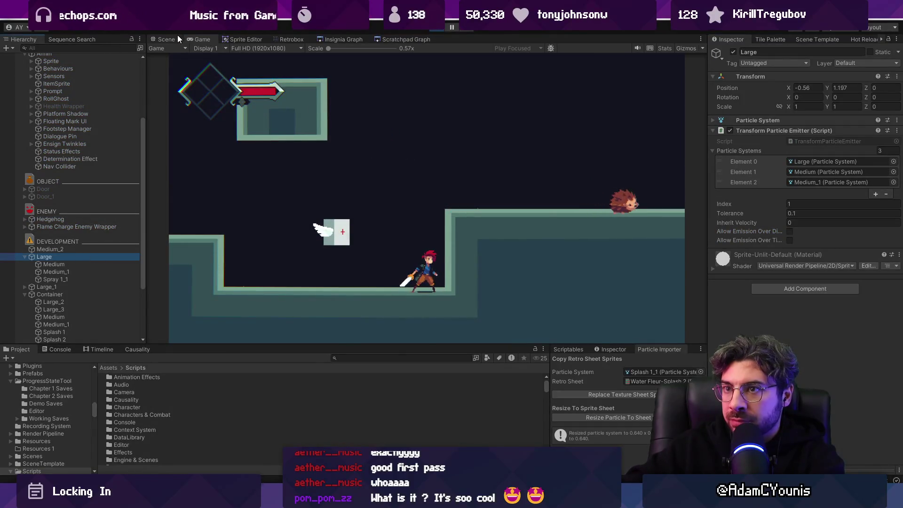
click(164, 39)
mouse_move(291, 143)
mouse_down()
mouse_move(549, 120)
mouse_move(530, 114)
mouse_move(292, 168)
mouse_move(544, 151)
mouse_move(347, 129)
mouse_move(580, 142)
mouse_move(181, 125)
mouse_move(383, 217)
mouse_move(585, 196)
mouse_move(370, 141)
mouse_move(403, 137)
mouse_up()
click(803, 213)
text(0.06)
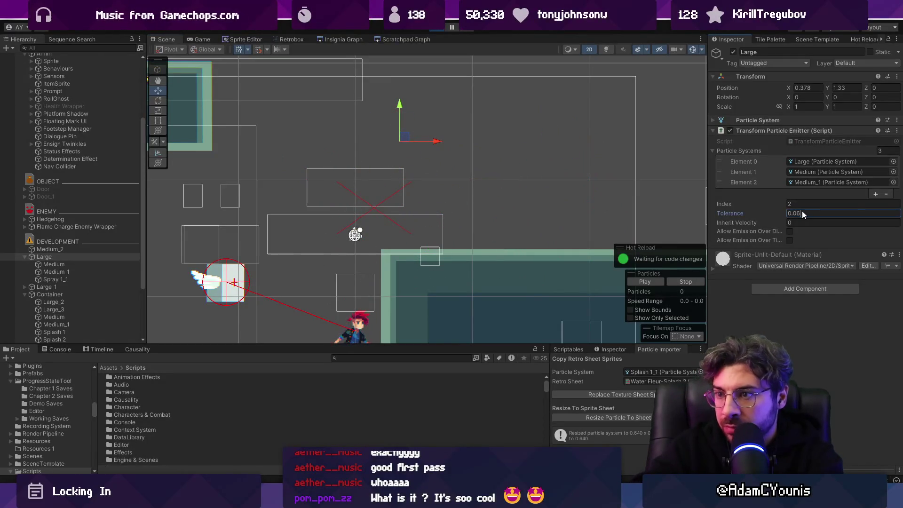
mouse_move(408, 141)
mouse_down()
mouse_move(440, 124)
mouse_move(534, 120)
mouse_move(243, 145)
mouse_move(471, 209)
mouse_move(540, 156)
mouse_move(266, 149)
mouse_move(414, 182)
mouse_move(312, 163)
mouse_up()
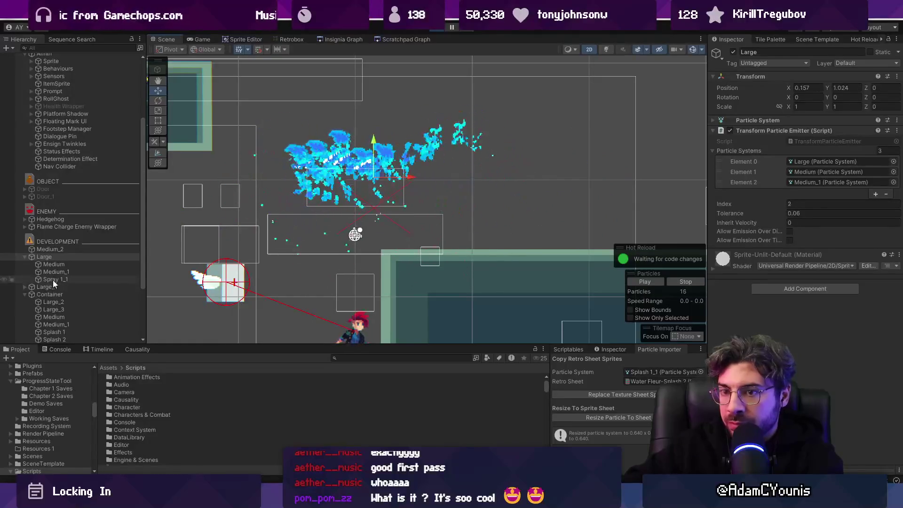
Inspect Medium's particle settings and its Texture Sheet Animation sprites
click(54, 264)
click(769, 120)
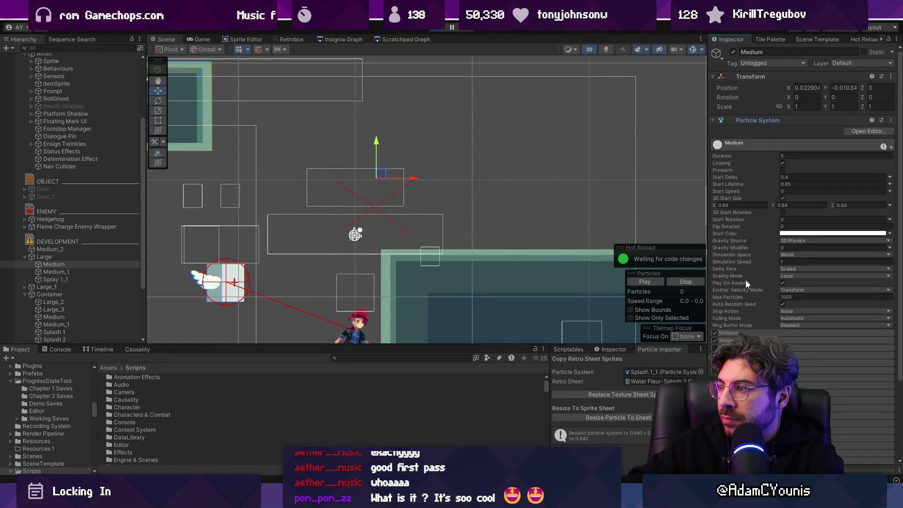
scroll(746, 279, down, 3)
click(741, 371)
scroll(747, 317, down, 3)
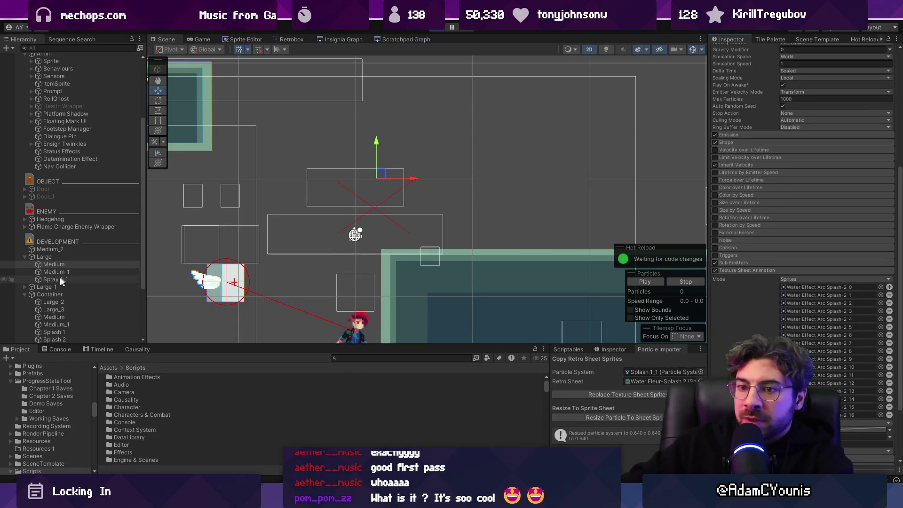
Check Medium_1, then show Large's Water Effect Arc Splash sprite frames and switch to Aseprite
click(61, 272)
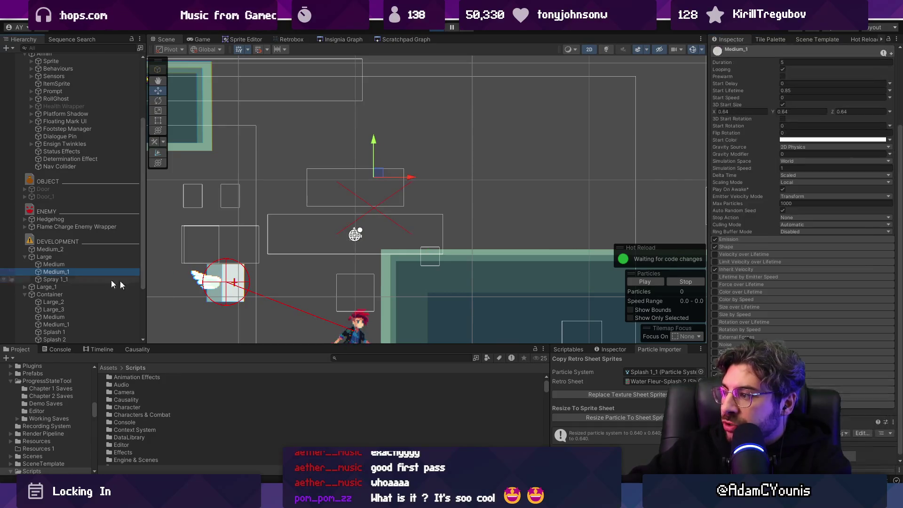
scroll(802, 211, down, 5)
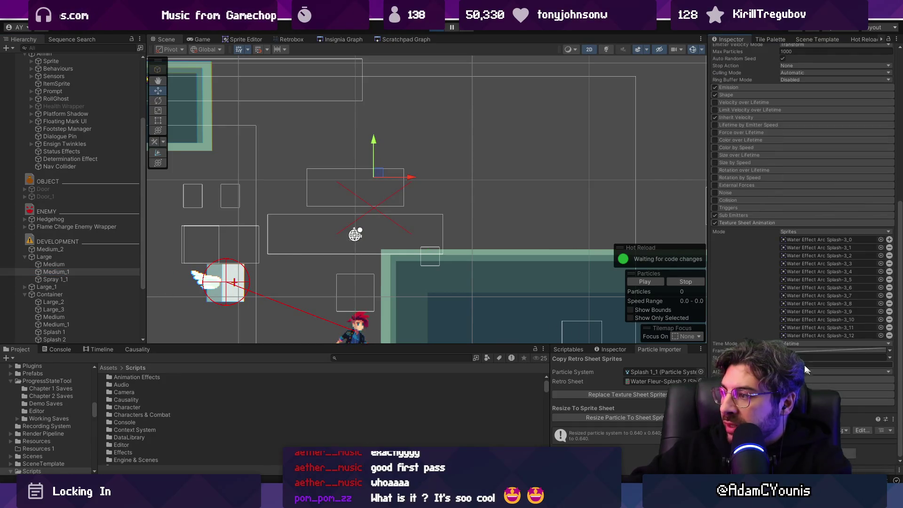
click(92, 258)
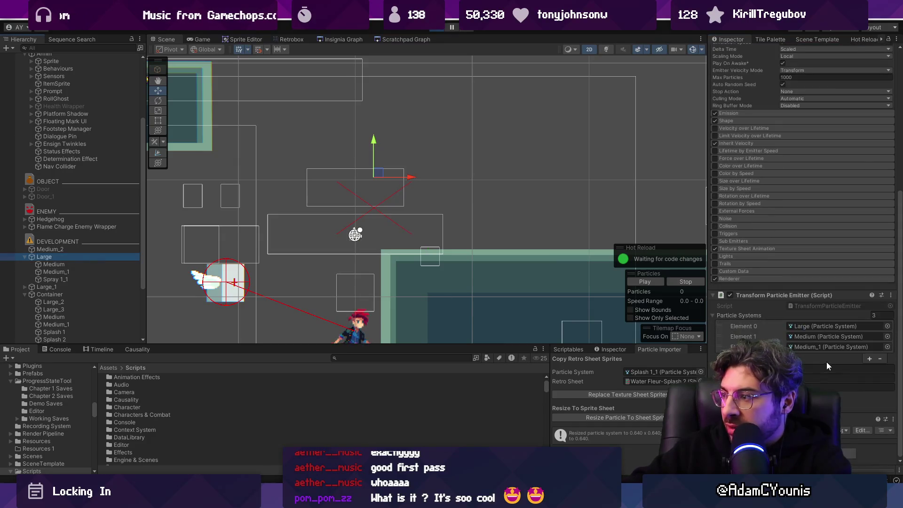
click(766, 248)
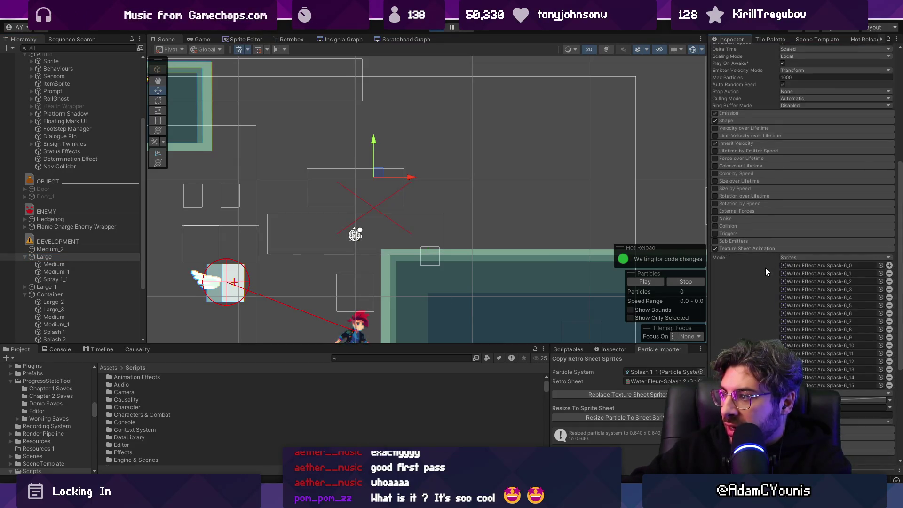
key(alt+Tab)
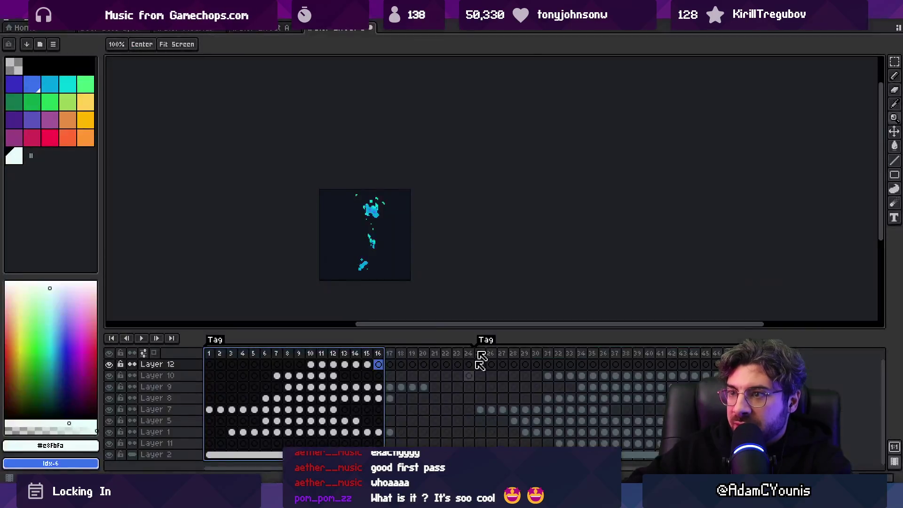
Open the Water Effect sprite and inspect frame ranges 7–16, 63–74 and from frame 9
click(261, 28)
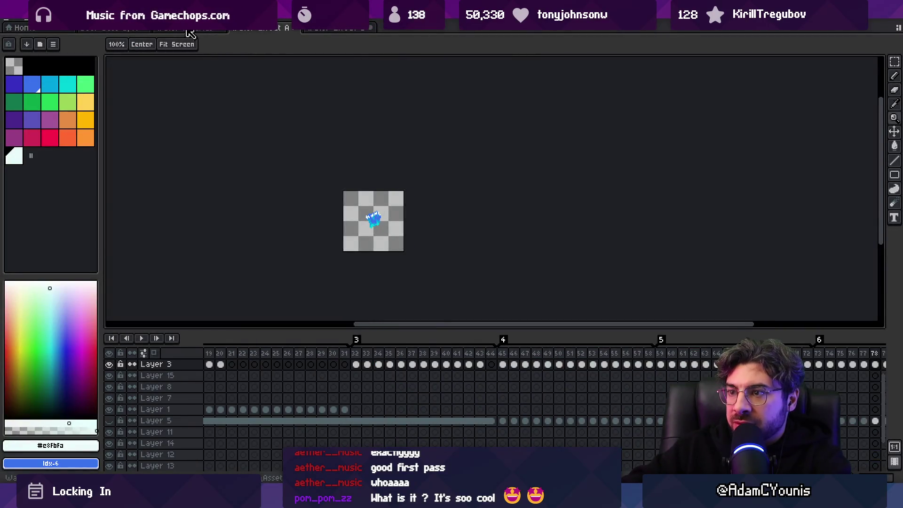
mouse_move(276, 353)
mouse_down()
mouse_move(393, 365)
mouse_move(672, 364)
mouse_up()
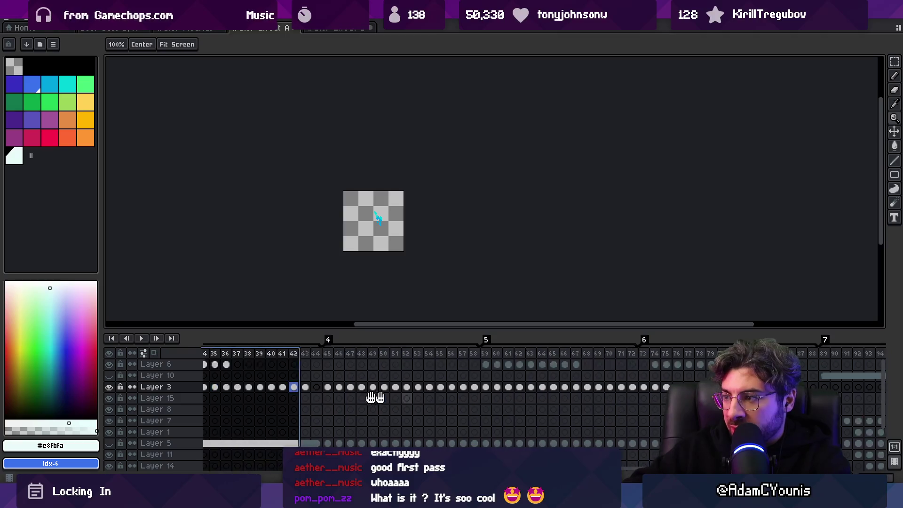
mouse_move(540, 355)
mouse_down()
mouse_move(705, 354)
mouse_move(241, 355)
mouse_move(678, 355)
mouse_up()
mouse_move(841, 356)
mouse_down()
mouse_move(211, 356)
mouse_move(316, 356)
mouse_up()
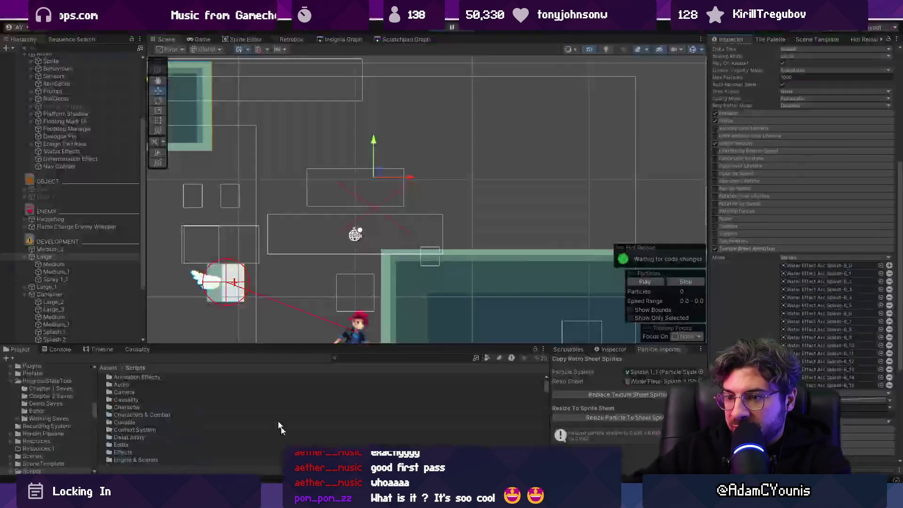
Duplicate Medium, assign the Water Effect Arc Splash-1 sheet, and resize particles to the sheet
key(alt+Tab)
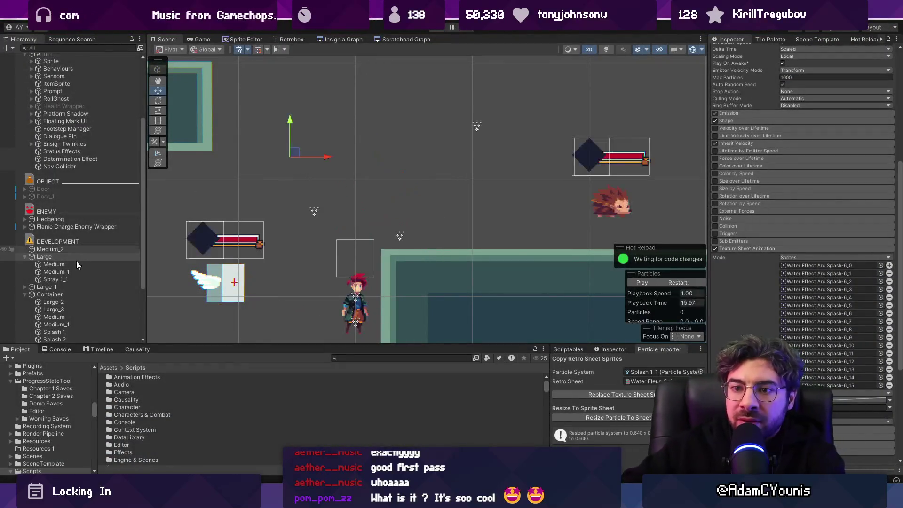
click(73, 248)
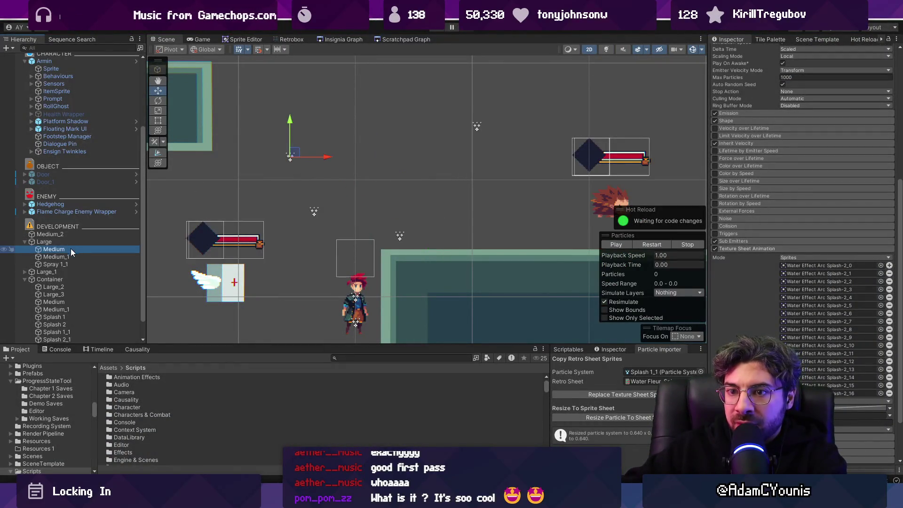
key(ctrl+d)
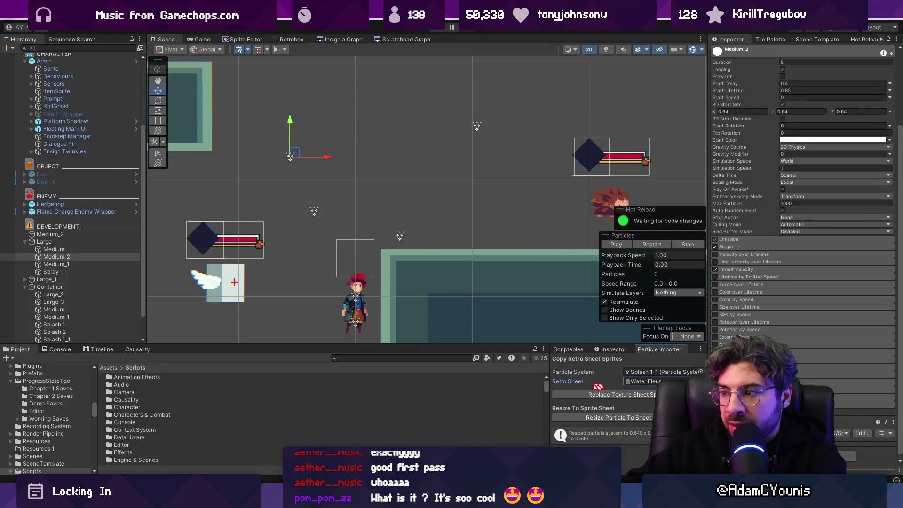
click(700, 381)
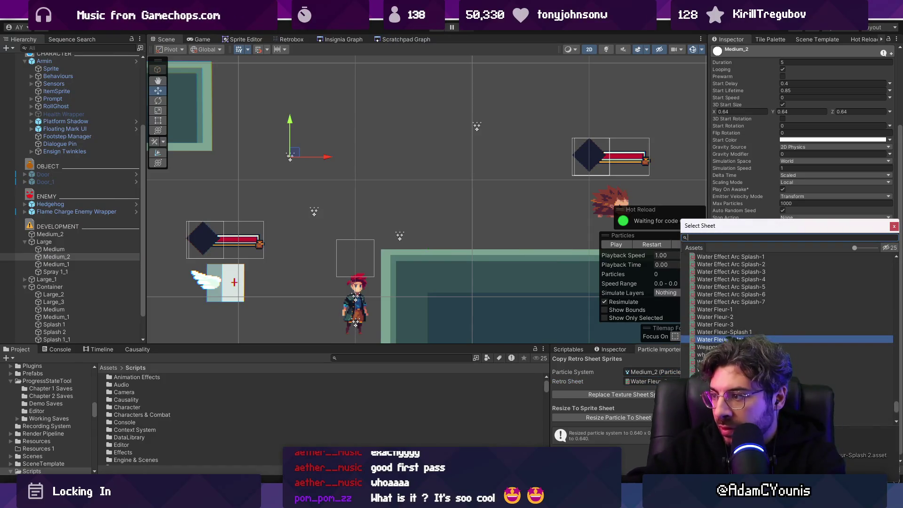
text(arc splash 1)
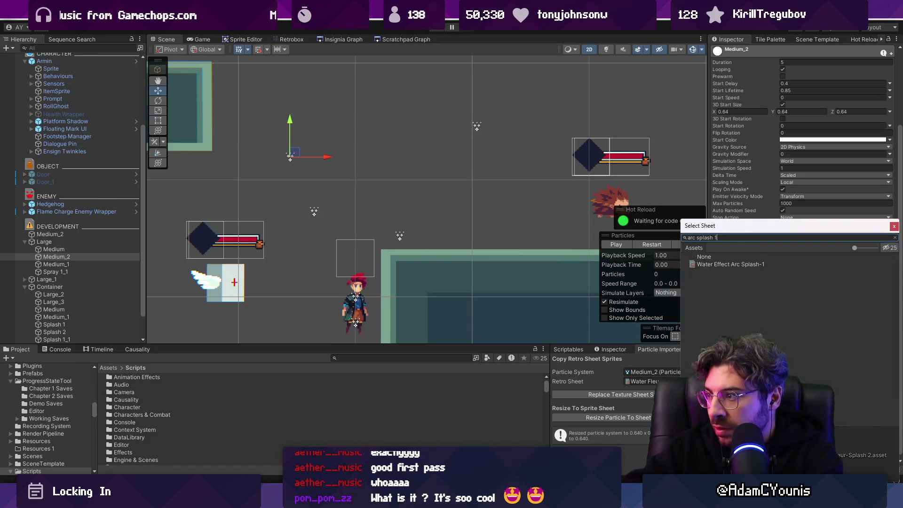
key(Down)
key(Return)
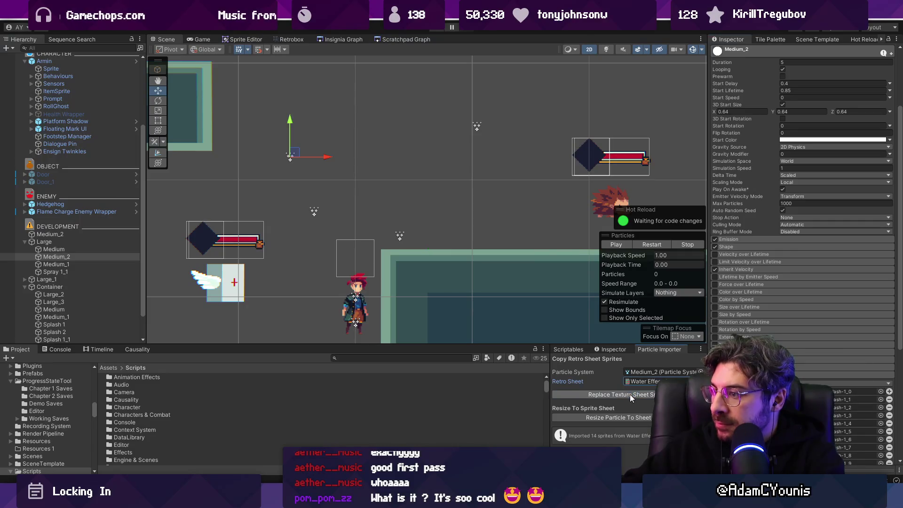
click(627, 416)
Rename the copy to Large 2, nest it first under Large, and run the game
click(76, 257)
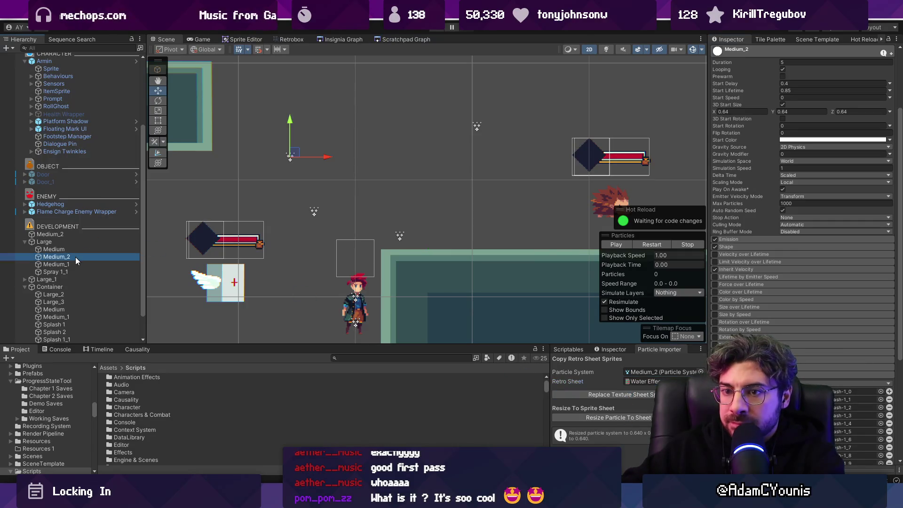
key(F2)
text(L)
drag(78, 256, 85, 244)
scroll(803, 143, up, 5)
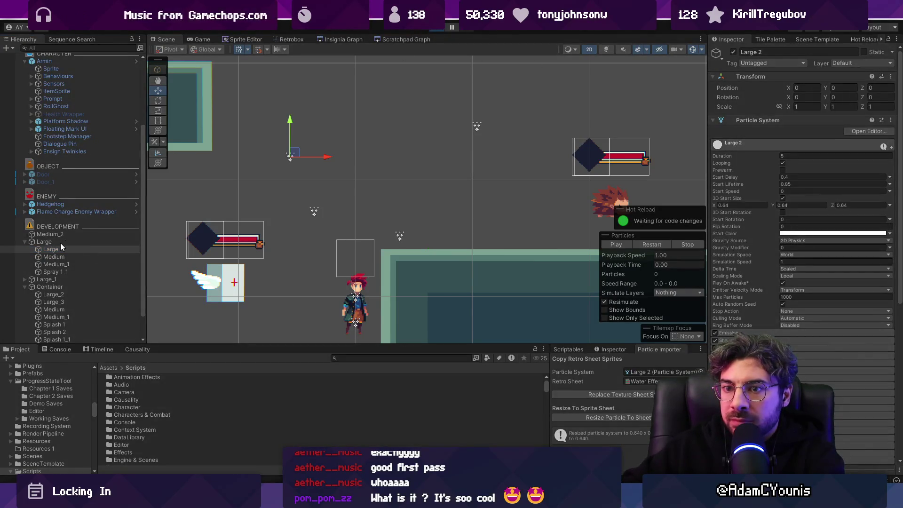
key(ctrl+p)
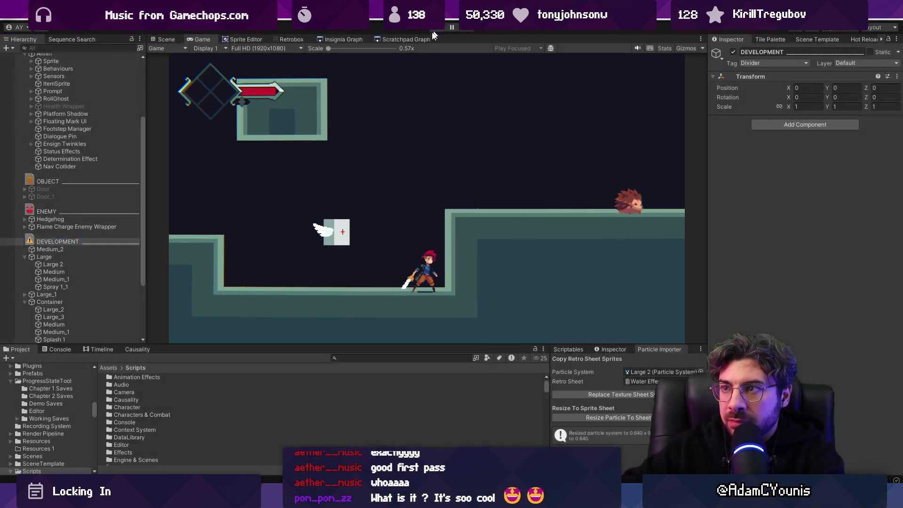
Add Large 2 as Element 3 of Large's emitter list and move Large to test
click(54, 257)
drag(60, 253, 104, 254)
drag(757, 119, 755, 119)
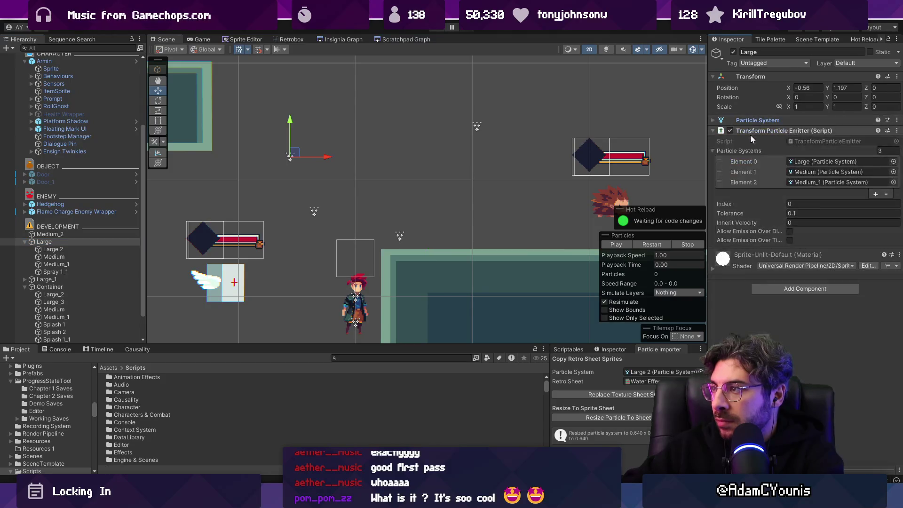
drag(55, 252, 806, 137)
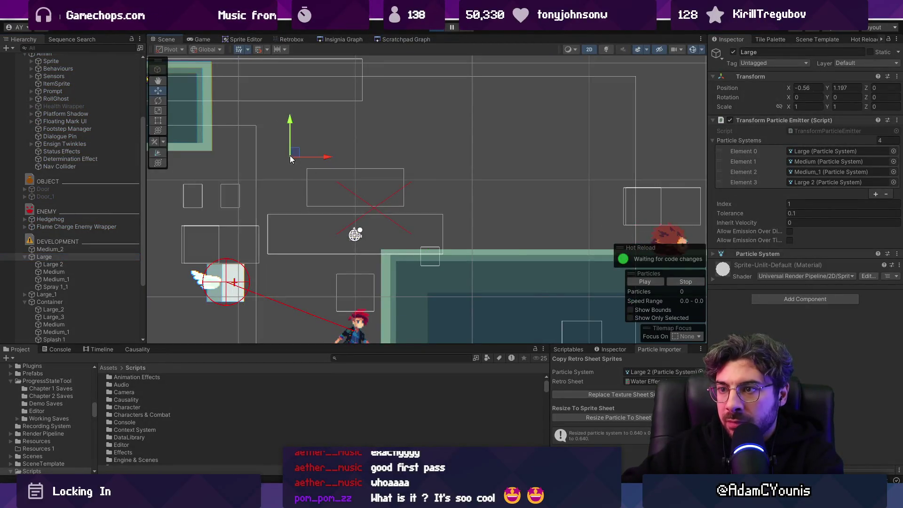
mouse_move(290, 155)
mouse_down()
mouse_move(456, 146)
mouse_move(490, 102)
mouse_move(268, 146)
mouse_move(474, 153)
mouse_move(580, 123)
mouse_move(417, 108)
mouse_move(529, 121)
mouse_move(369, 198)
mouse_move(489, 196)
mouse_move(425, 129)
mouse_up()
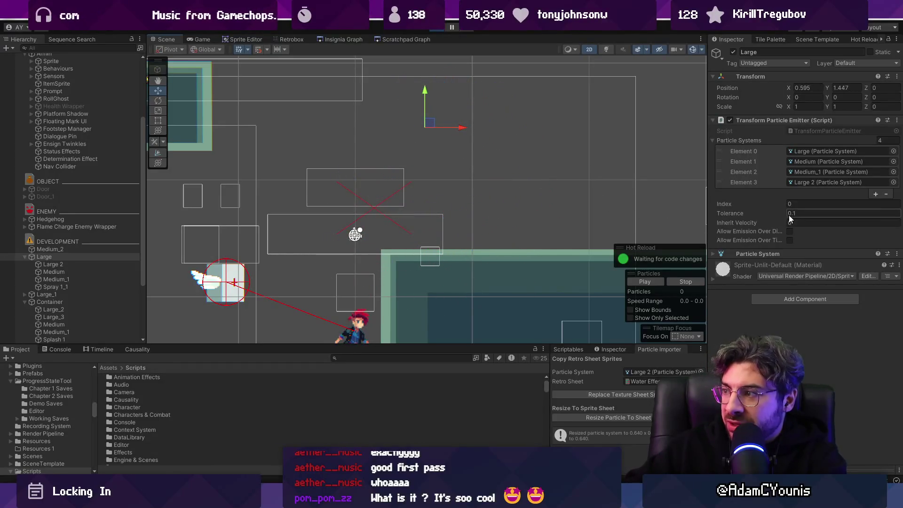
Set the emitter Tolerance to 0.05 and sweep Large across the scene to watch the trail
text(6)
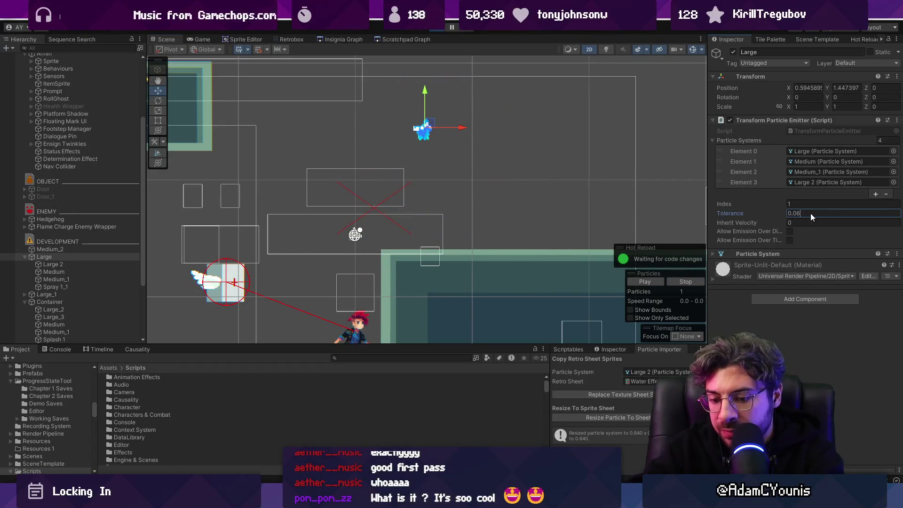
mouse_move(428, 123)
mouse_down()
mouse_move(439, 85)
mouse_move(574, 111)
mouse_move(478, 207)
mouse_move(316, 137)
mouse_move(400, 245)
mouse_move(492, 129)
mouse_move(416, 113)
mouse_move(466, 158)
mouse_move(503, 125)
mouse_move(450, 117)
mouse_move(353, 131)
mouse_move(270, 119)
mouse_move(265, 93)
mouse_move(514, 157)
mouse_move(565, 155)
mouse_move(554, 143)
mouse_move(179, 254)
mouse_move(282, 244)
mouse_move(343, 99)
mouse_move(267, 166)
mouse_move(268, 156)
mouse_move(471, 164)
mouse_move(286, 152)
mouse_move(463, 153)
mouse_up()
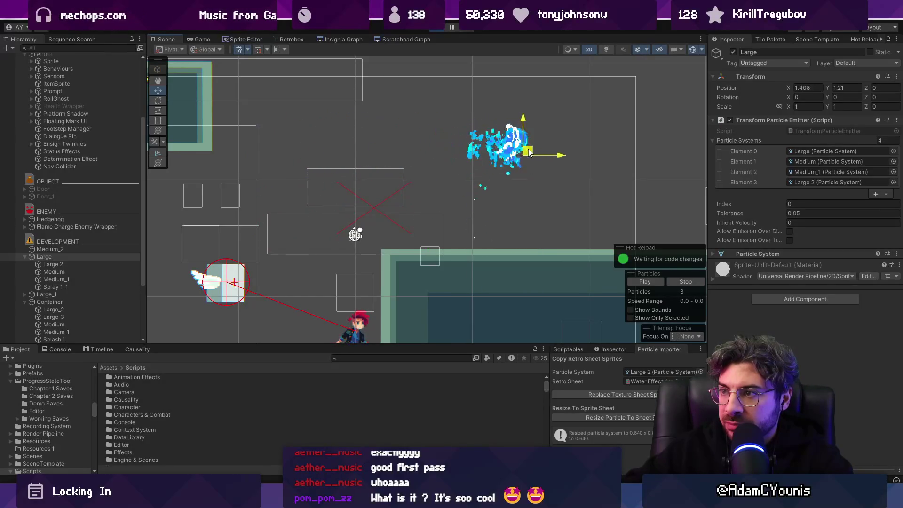
mouse_move(615, 157)
mouse_down()
mouse_move(431, 149)
mouse_move(694, 147)
mouse_move(272, 149)
mouse_move(583, 148)
mouse_move(588, 156)
mouse_move(563, 191)
mouse_move(564, 214)
mouse_move(459, 146)
mouse_move(541, 143)
mouse_up()
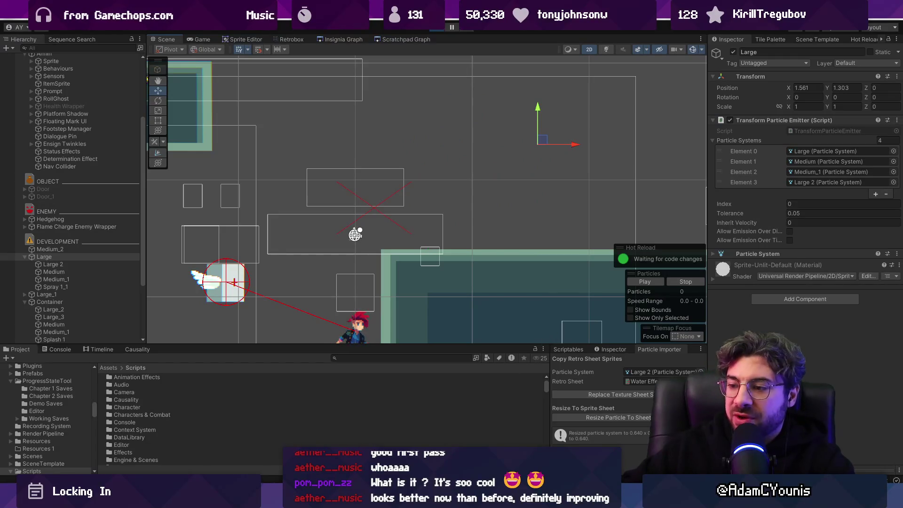
Bring up the splash sprite in Aseprite, select frames 1–7 and zoom to see the whole splash
key(alt+Tab)
click(185, 29)
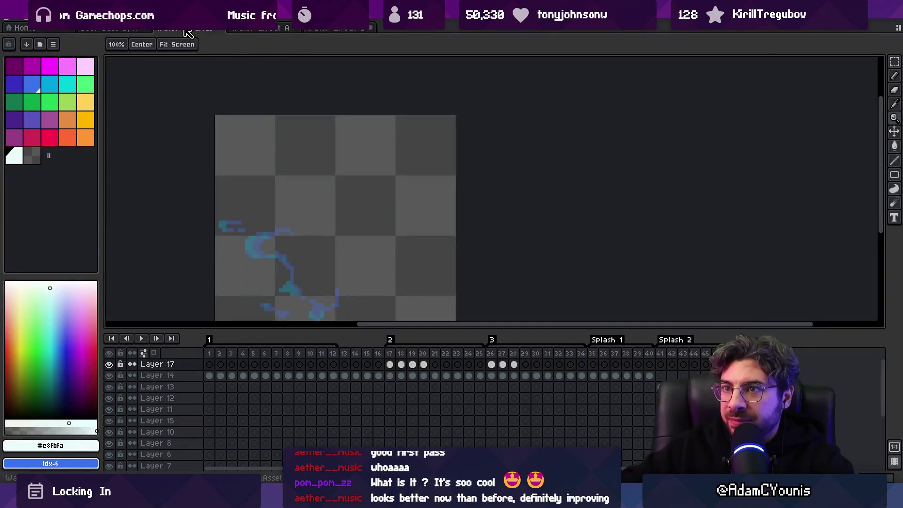
click(126, 30)
click(333, 28)
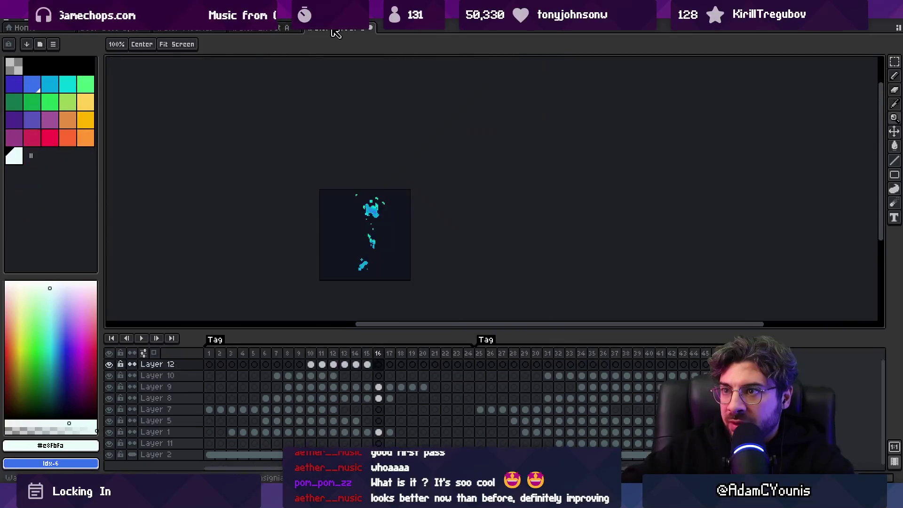
mouse_move(213, 357)
mouse_down()
mouse_move(414, 354)
mouse_move(246, 356)
mouse_move(312, 350)
mouse_move(301, 350)
mouse_up()
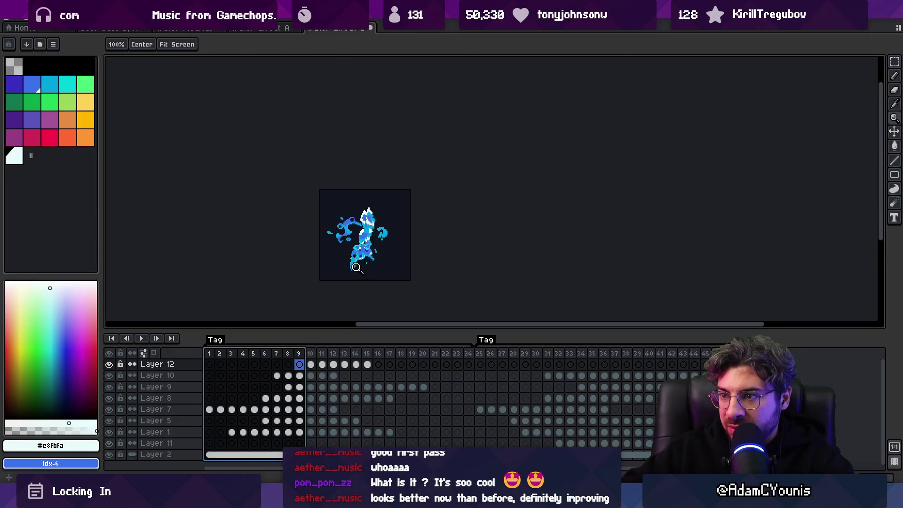
drag(356, 267, 371, 234)
scroll(406, 163, down, 2)
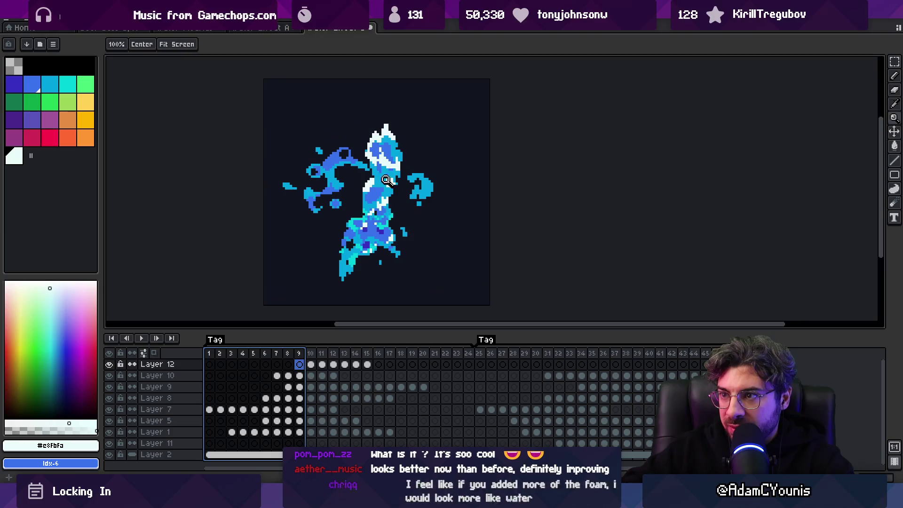
ctrl+click(391, 159)
Test-shift Layer 8's water stream and frames 7–9, undo both, then inspect frames 25–44
drag(374, 202, 334, 193)
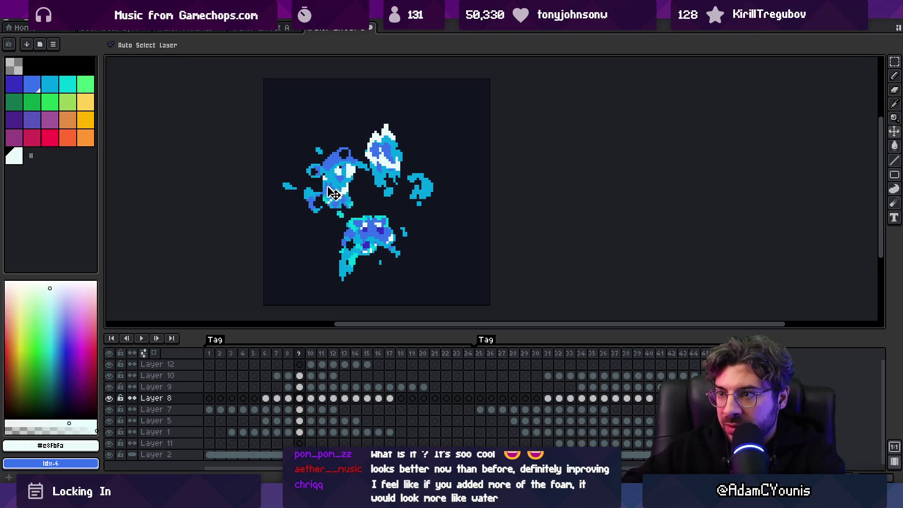
key(ctrl+z)
mouse_move(281, 357)
mouse_down()
mouse_move(359, 348)
mouse_move(301, 348)
mouse_up()
drag(374, 202, 324, 204)
key(ctrl+z)
mouse_move(479, 353)
mouse_down()
mouse_move(691, 353)
mouse_move(615, 360)
mouse_move(602, 369)
mouse_up()
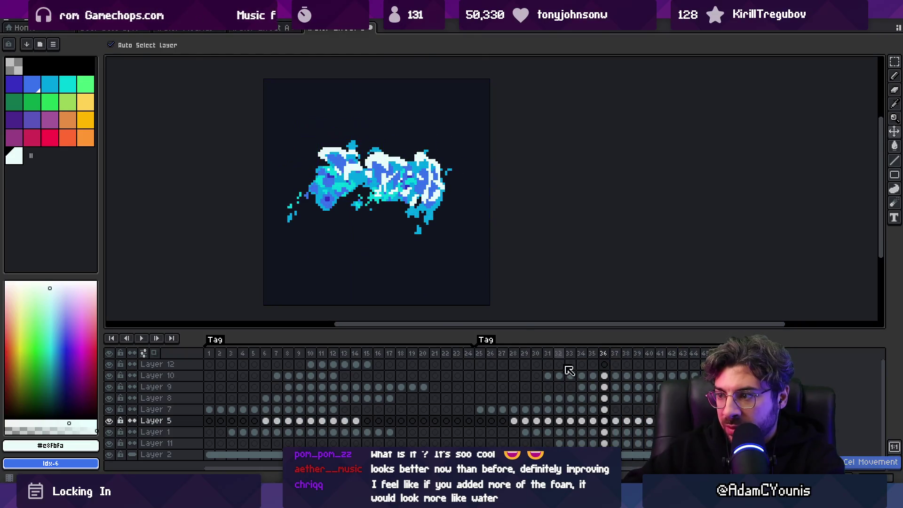
drag(522, 420, 653, 421)
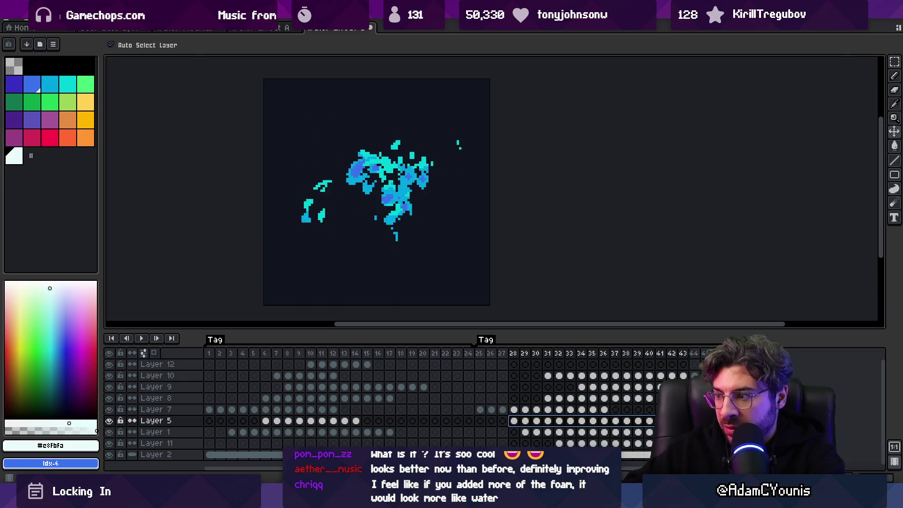
click(188, 28)
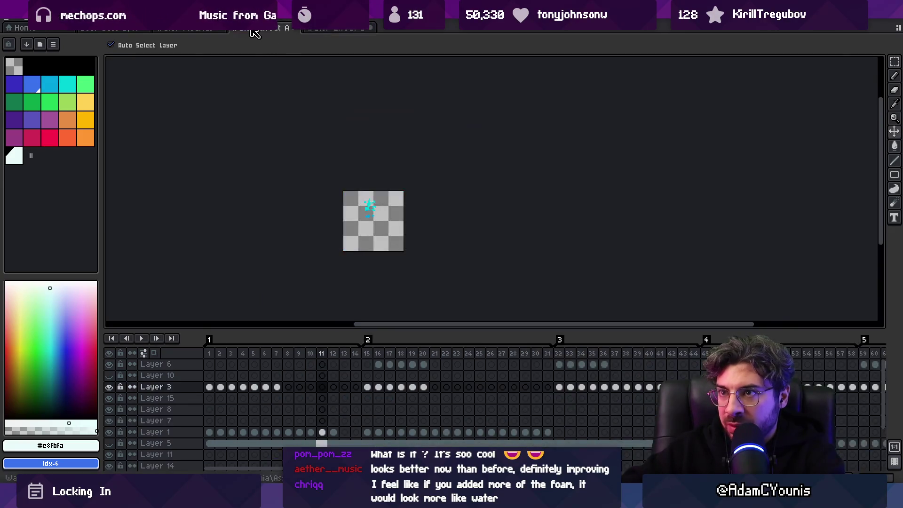
Open the small water-effect sprite and select frames 15–25 in its timeline
click(112, 28)
click(259, 28)
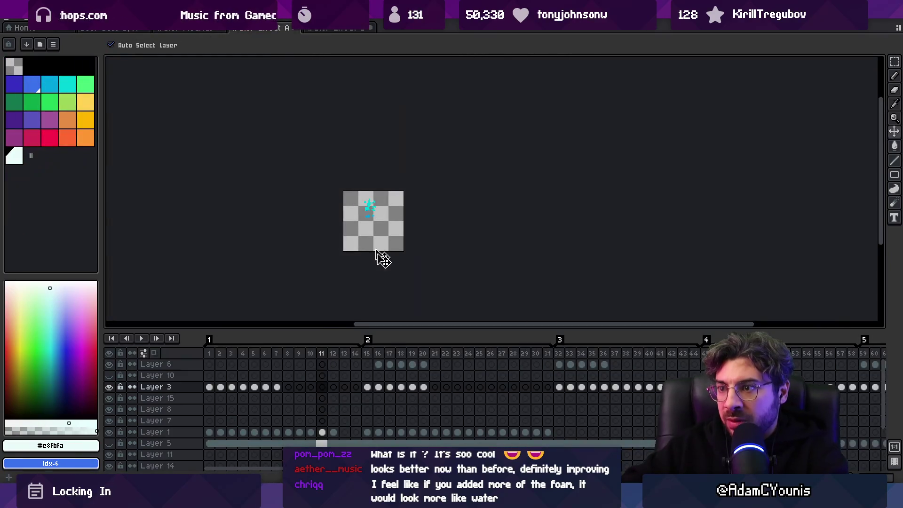
drag(211, 357, 544, 357)
click(356, 421)
click(367, 420)
drag(374, 360, 532, 353)
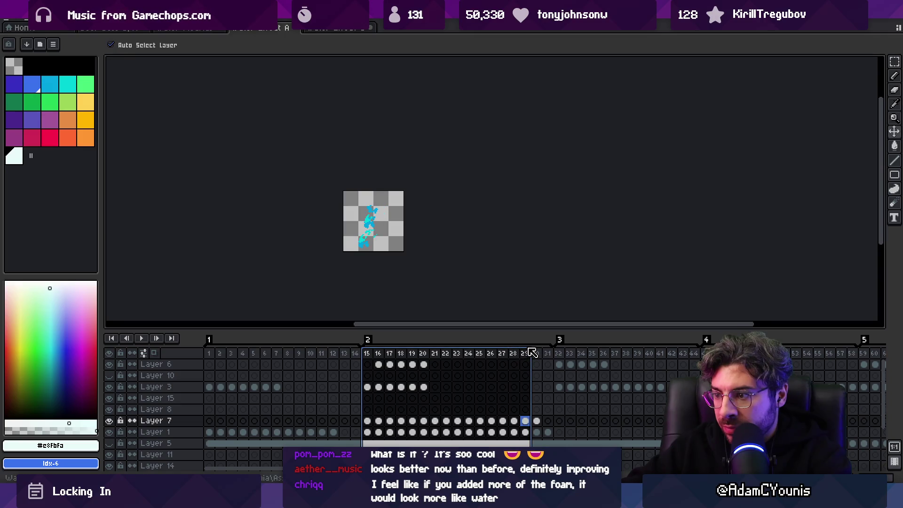
Clear Layer 1's cels in frames 15–31
drag(547, 433, 360, 432)
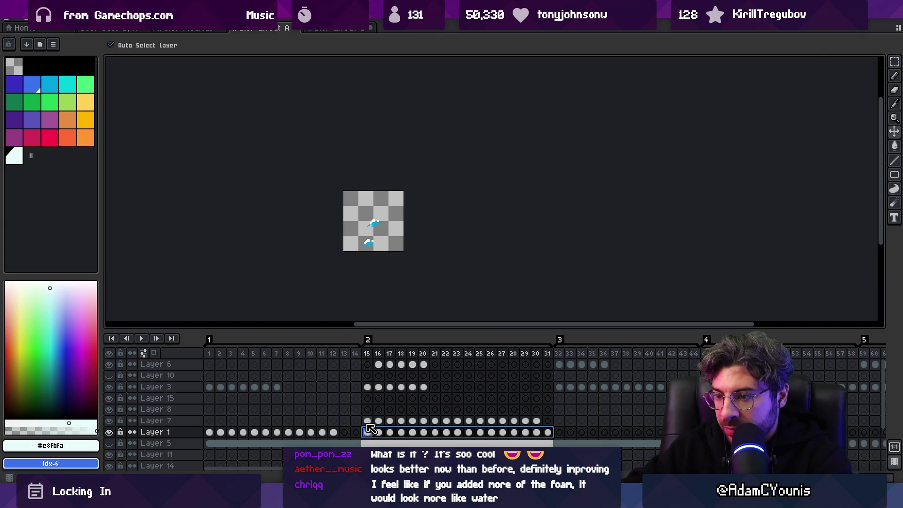
key(Delete)
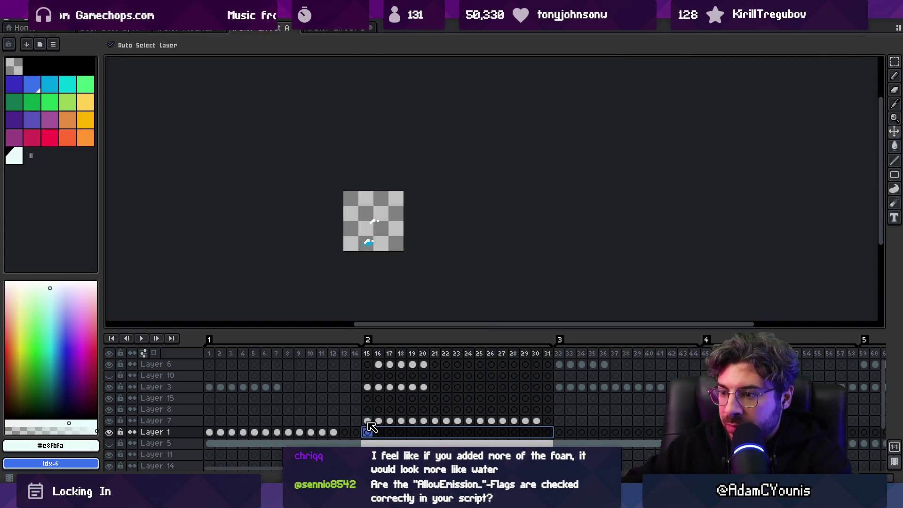
double_click(368, 421)
key(Escape)
Put Layer 7's frame 15–18 cels into Layer 3 starting at frame 15
mouse_move(367, 421)
mouse_down()
mouse_move(461, 421)
mouse_move(401, 421)
mouse_up()
drag(424, 387, 371, 393)
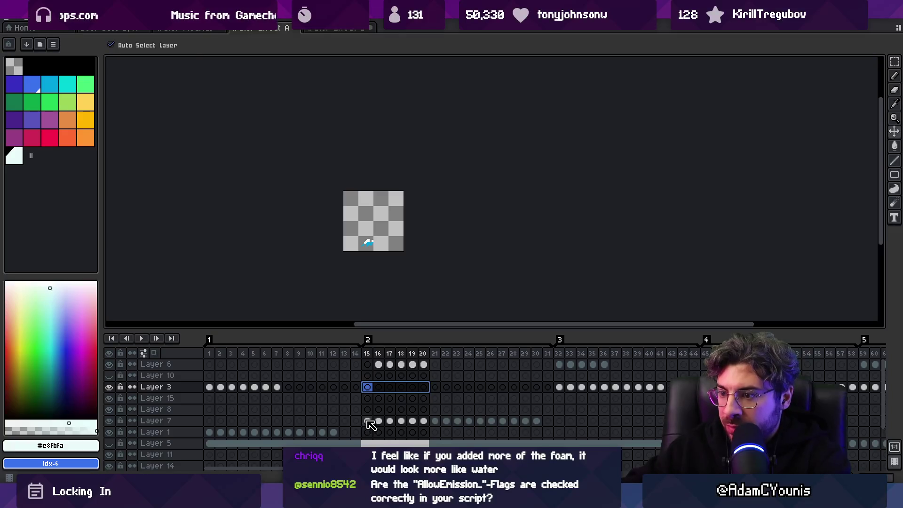
key(ctrl+z)
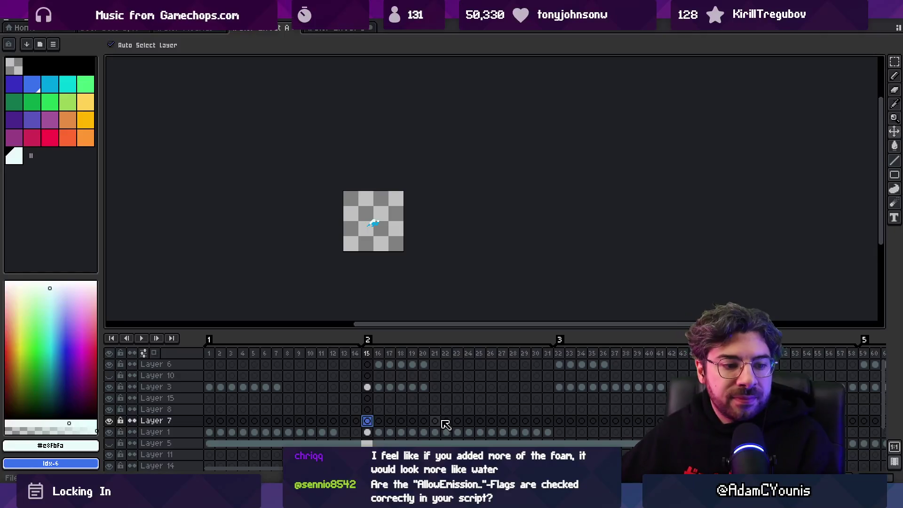
key(alt+Tab)
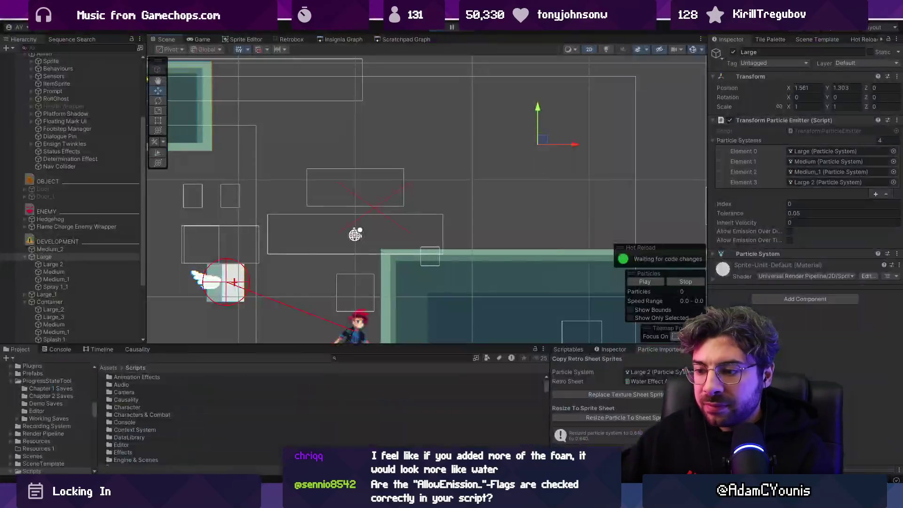
Widen the Inspector and drag Large and Large_1 to preview their water trails
drag(705, 216, 593, 221)
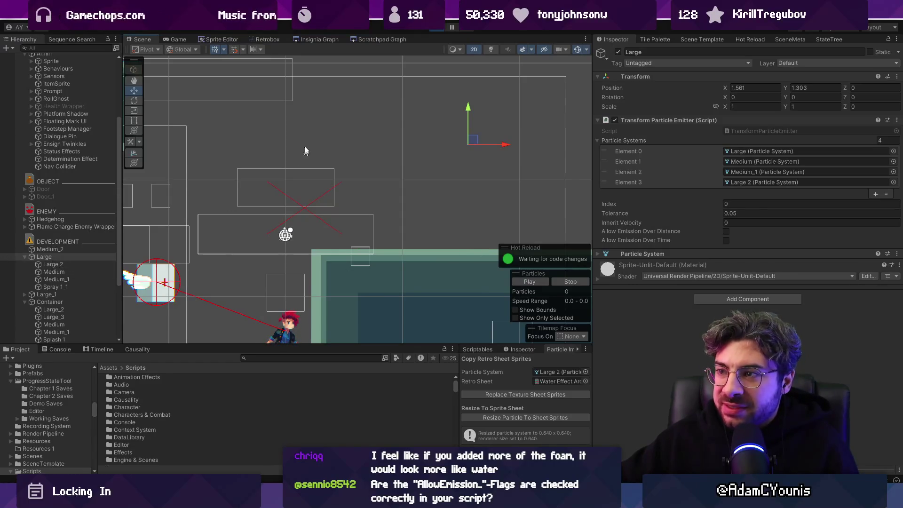
drag(473, 144, 353, 183)
click(39, 294)
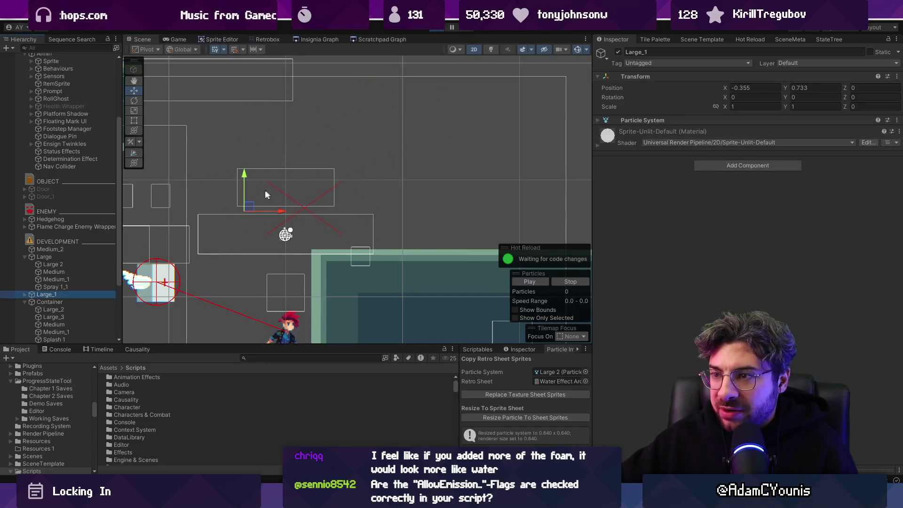
mouse_move(262, 167)
mouse_down()
mouse_move(483, 130)
mouse_move(378, 159)
mouse_move(406, 109)
mouse_move(392, 125)
mouse_up()
click(438, 31)
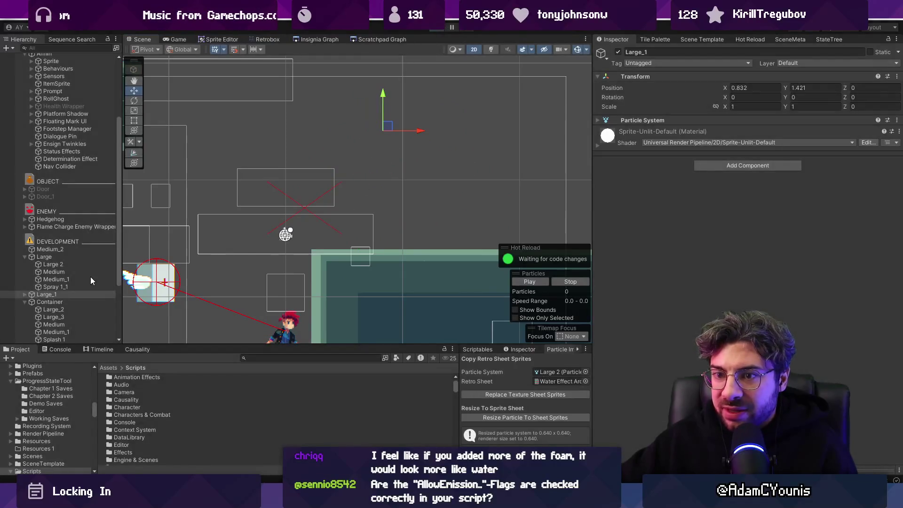
Preview Medium_2's particle trail by moving it, then delete Medium_2
click(64, 280)
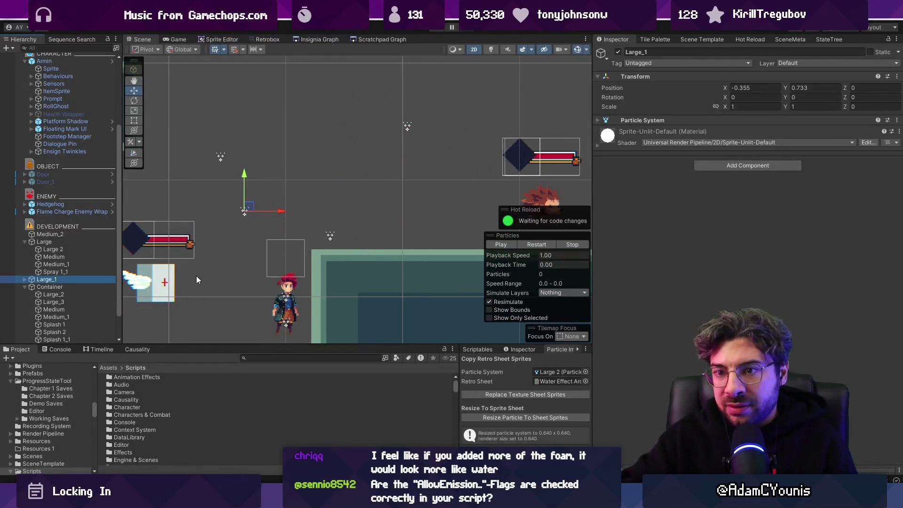
click(196, 276)
click(79, 234)
mouse_move(378, 159)
mouse_down()
mouse_move(287, 94)
mouse_move(423, 91)
mouse_move(362, 94)
mouse_move(365, 123)
mouse_up()
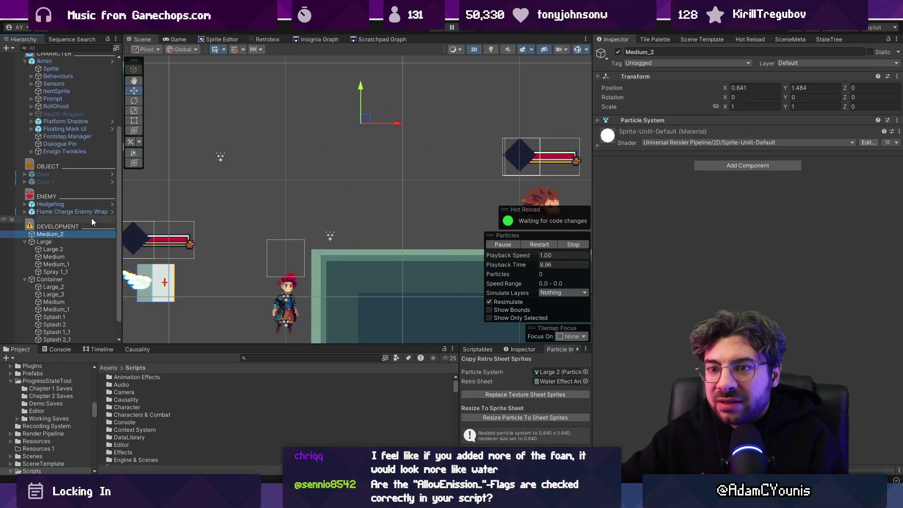
key(Delete)
Select Container, collapse the Large and Container groups, and move it to preview particles
click(60, 272)
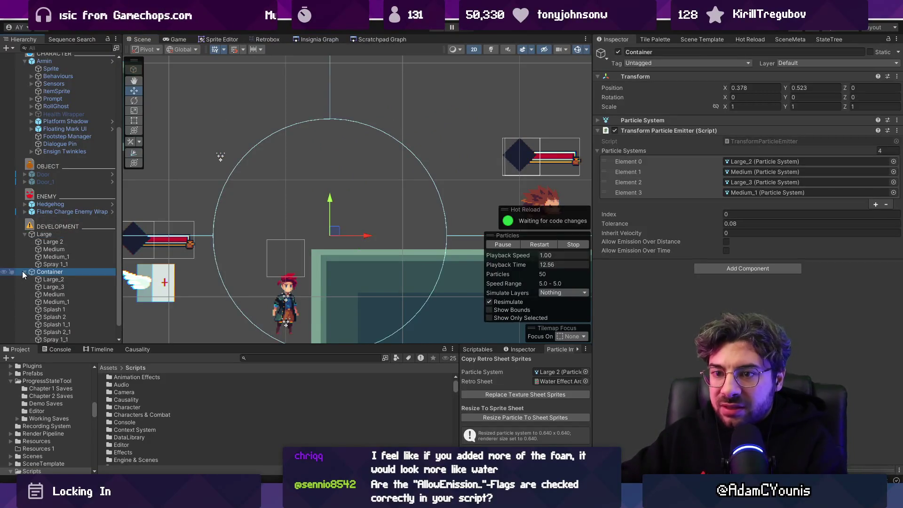
click(24, 234)
click(24, 244)
mouse_move(337, 232)
mouse_down()
mouse_move(282, 239)
mouse_move(315, 160)
mouse_move(338, 170)
mouse_move(300, 154)
mouse_move(323, 202)
mouse_move(353, 151)
mouse_move(282, 141)
mouse_move(314, 170)
mouse_move(423, 169)
mouse_move(384, 186)
mouse_up()
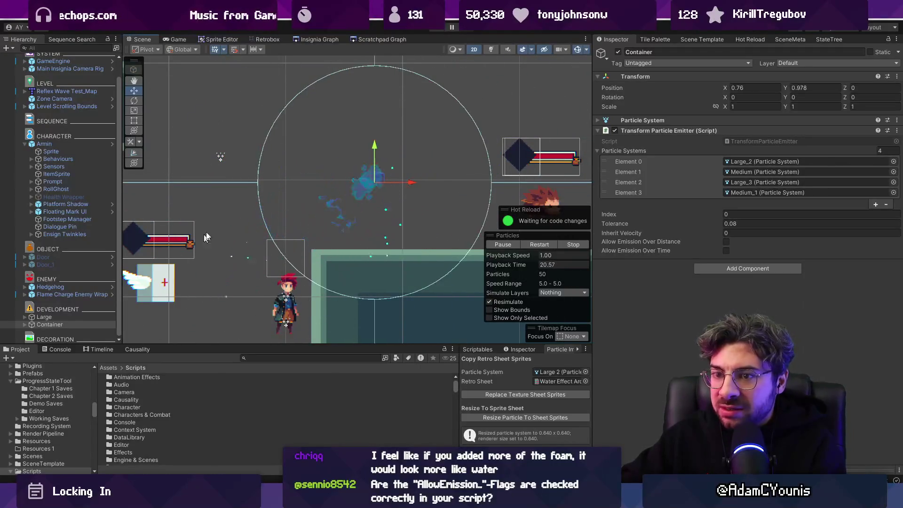
Play the scene and sweep the Container twice, ending at 0.157, 1.139 with emitter index 3
key(ctrl+p)
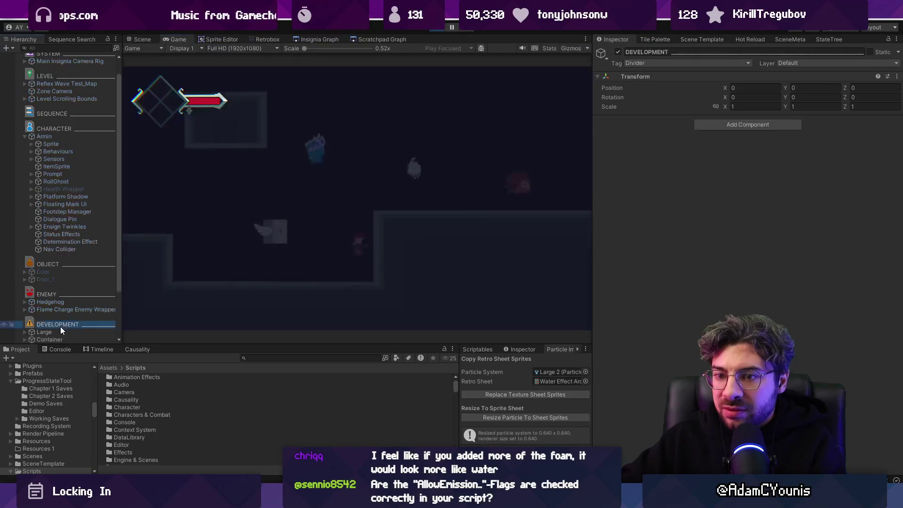
click(63, 272)
double_click(63, 281)
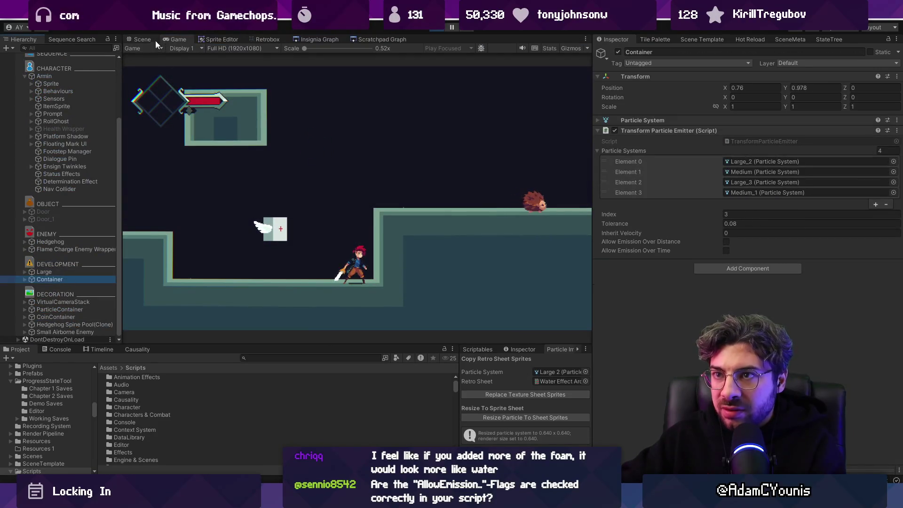
mouse_move(318, 216)
mouse_down()
mouse_move(263, 240)
mouse_move(475, 127)
mouse_move(202, 151)
mouse_move(337, 216)
mouse_move(343, 172)
mouse_move(292, 191)
mouse_move(366, 120)
mouse_move(451, 129)
mouse_move(330, 155)
mouse_move(365, 179)
mouse_move(428, 193)
mouse_move(244, 259)
mouse_move(263, 151)
mouse_move(457, 169)
mouse_move(315, 159)
mouse_move(299, 221)
mouse_move(341, 157)
mouse_move(480, 150)
mouse_move(311, 148)
mouse_move(282, 184)
mouse_move(385, 206)
mouse_move(409, 188)
mouse_move(348, 155)
mouse_move(245, 186)
mouse_move(391, 190)
mouse_up()
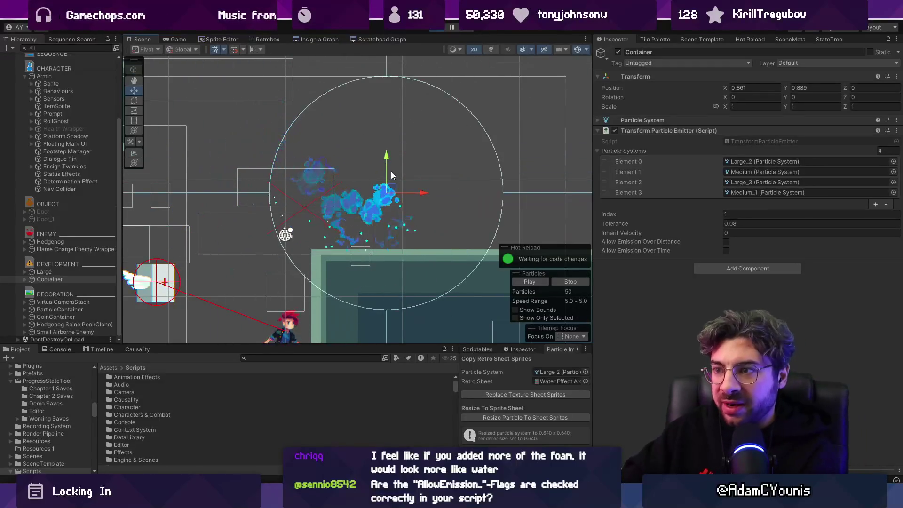
click(25, 279)
scroll(66, 283, down, 3)
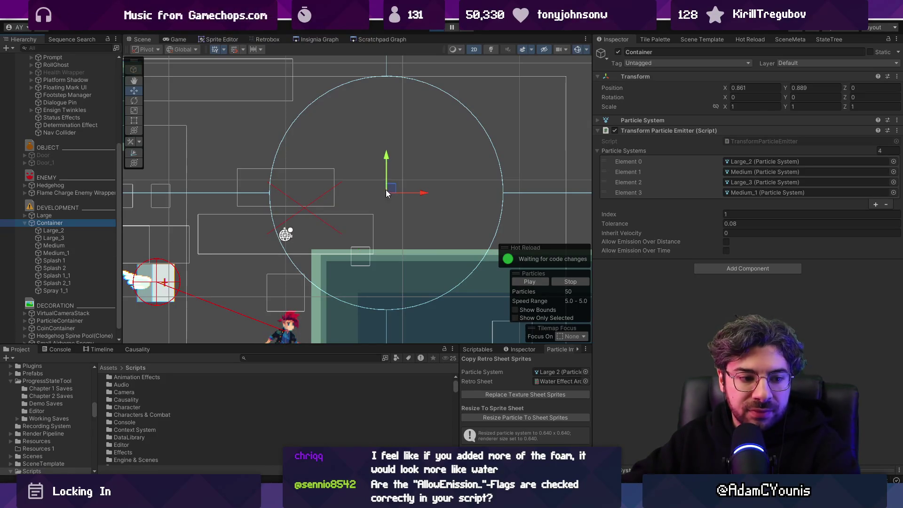
mouse_move(389, 189)
mouse_down()
mouse_move(478, 199)
mouse_move(356, 249)
mouse_move(466, 209)
mouse_move(363, 195)
mouse_move(303, 151)
mouse_move(468, 153)
mouse_move(311, 174)
mouse_move(308, 161)
mouse_up()
click(73, 276)
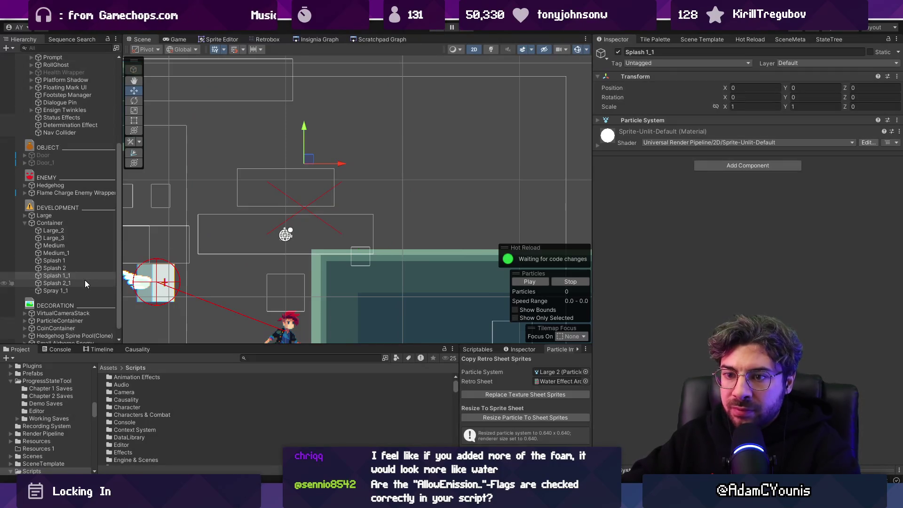
Inspect the splash particle systems' settings, then select all four splash systems together
click(85, 283)
scroll(84, 278, up, 2)
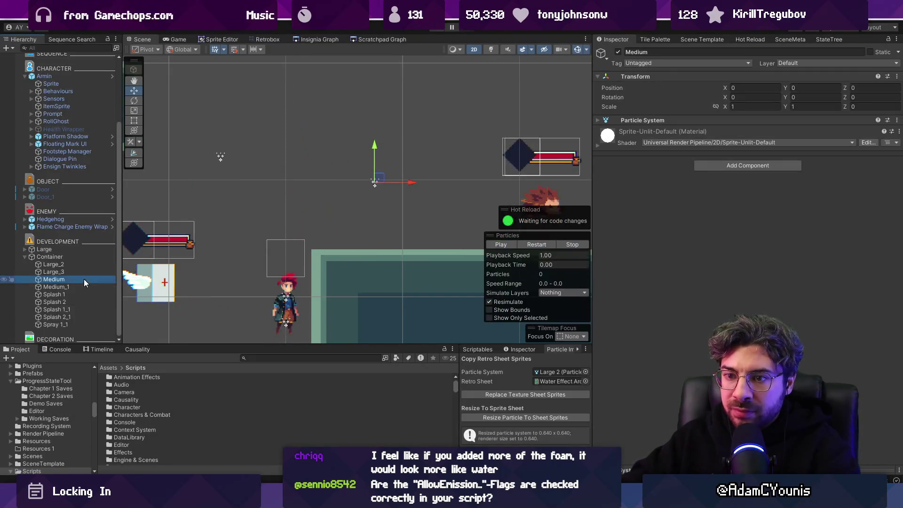
click(626, 122)
scroll(691, 266, down, 3)
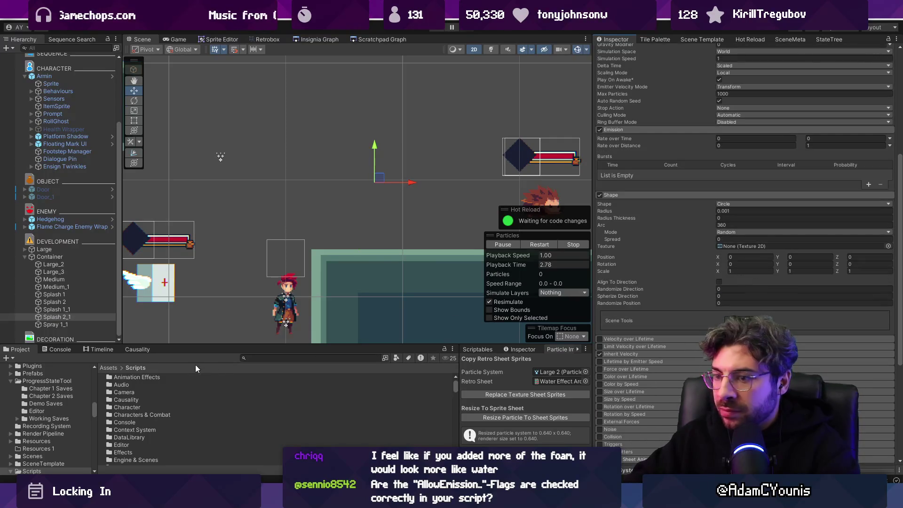
click(80, 309)
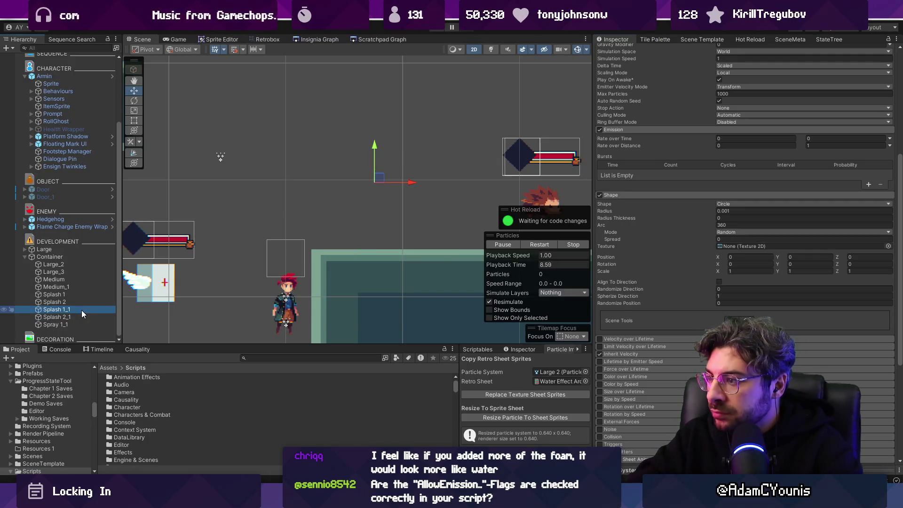
key(Up)
key(Up)
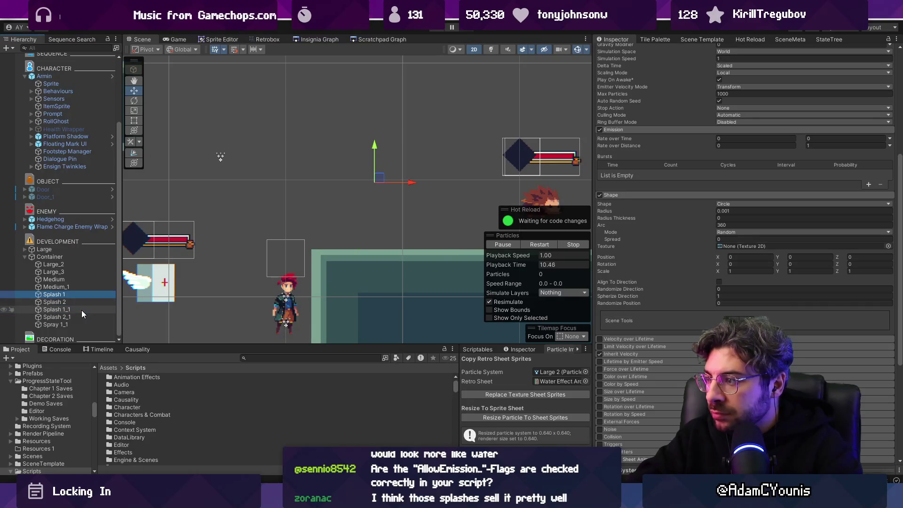
key(shift+Down)
key(shift+Down)
key(shift+Down)
click(734, 287)
text(0)
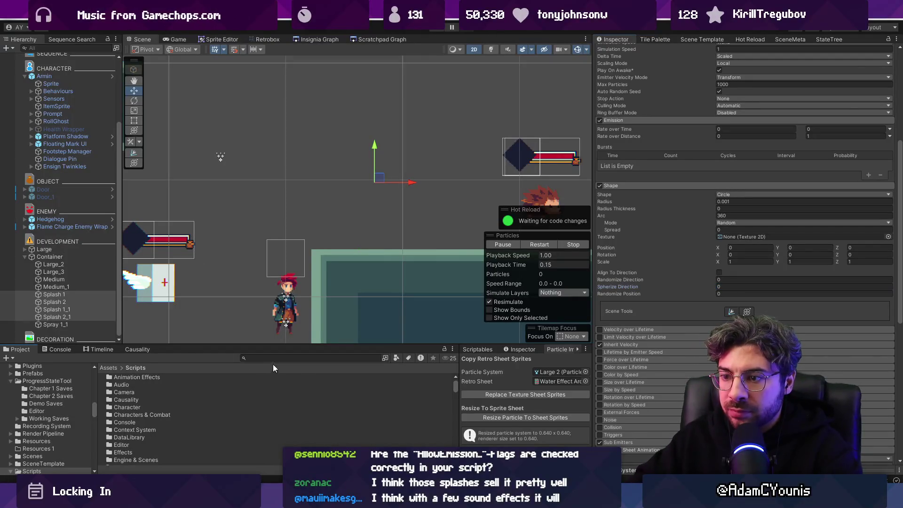
text(h)
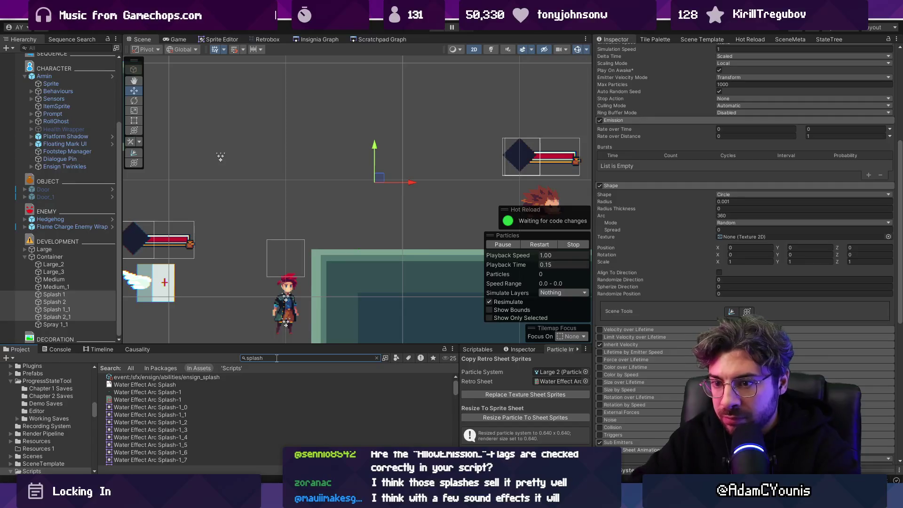
Browse the Water Effect Arc Splash sprites and view Water Fleur-Splash 1's frames in the Sprite Editor
click(156, 385)
click(162, 406)
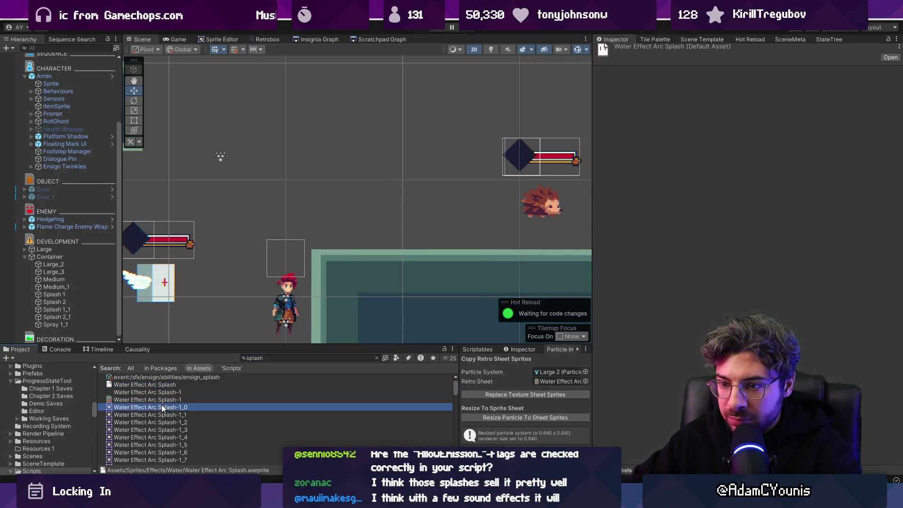
click(166, 399)
click(168, 406)
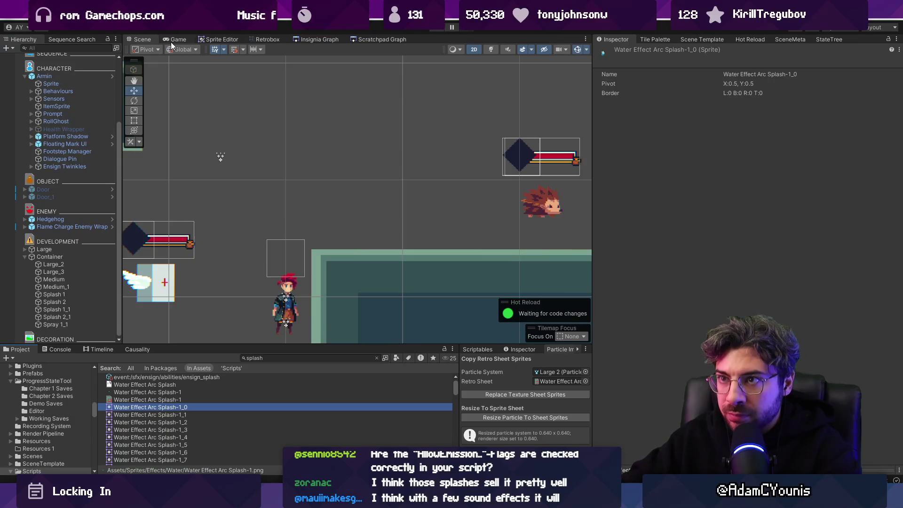
click(230, 41)
scroll(175, 425, down, 20)
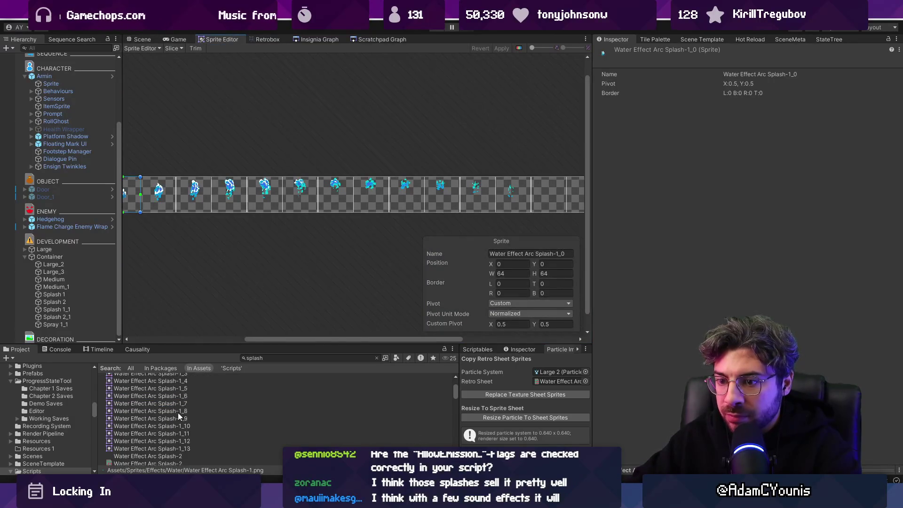
scroll(174, 422, down, 10)
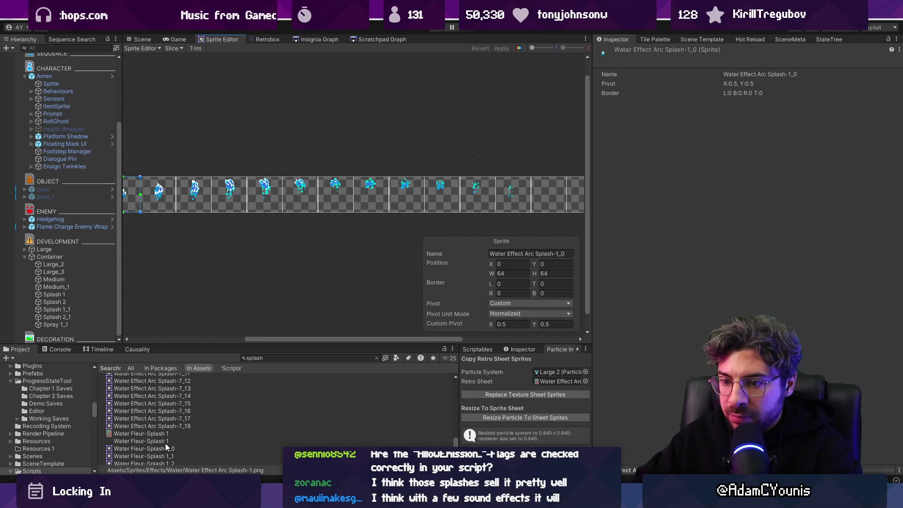
click(167, 441)
scroll(169, 202, up, 3)
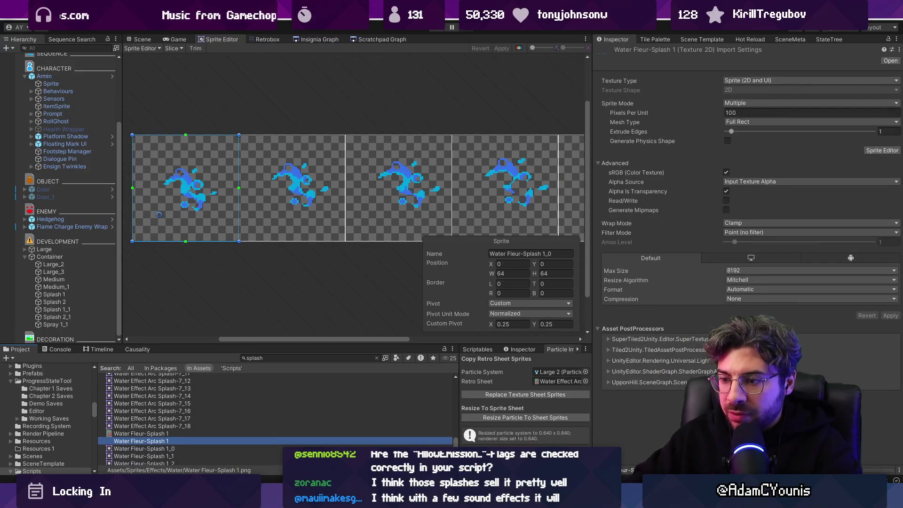
key(alt+Tab)
scroll(331, 216, up, 3)
scroll(331, 216, down, 2)
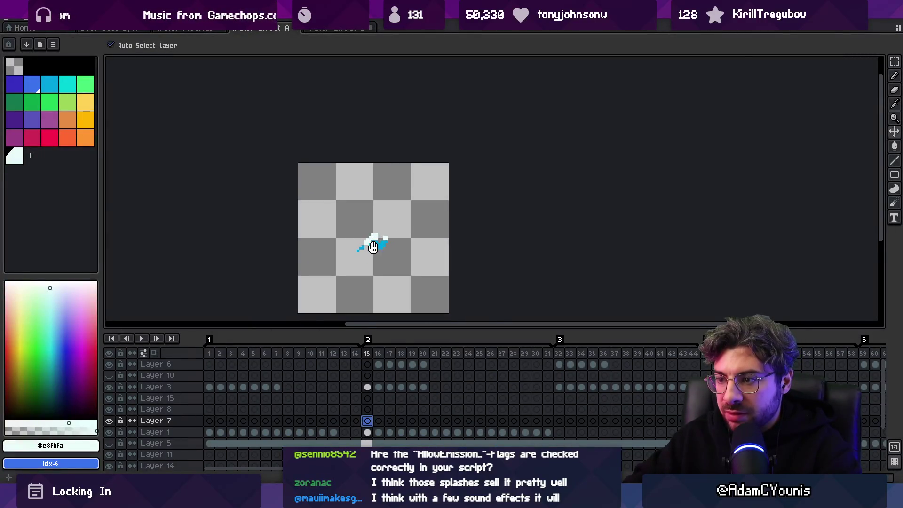
Switch to the second sprite document and inspect frames 2–41 and Layer 13's frame 41 cel
key(ctrl+Tab)
click(175, 30)
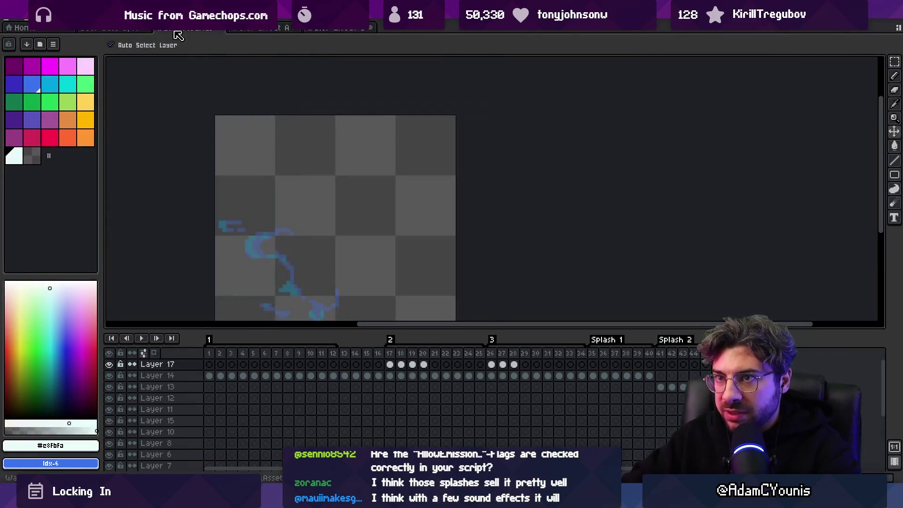
scroll(297, 212, down, 1)
mouse_move(219, 353)
mouse_down()
mouse_move(689, 346)
mouse_move(649, 363)
mouse_move(659, 364)
mouse_move(622, 370)
mouse_move(653, 367)
mouse_move(602, 367)
mouse_move(673, 367)
mouse_move(664, 369)
mouse_up()
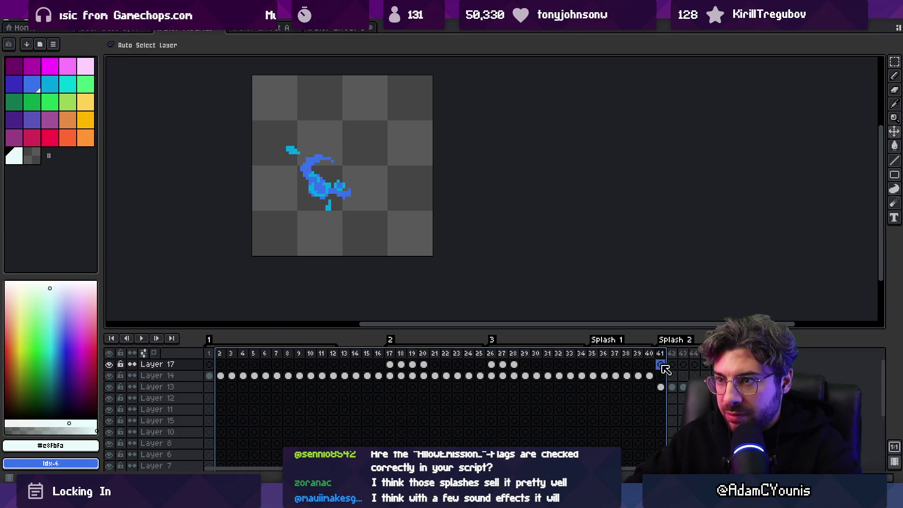
click(663, 387)
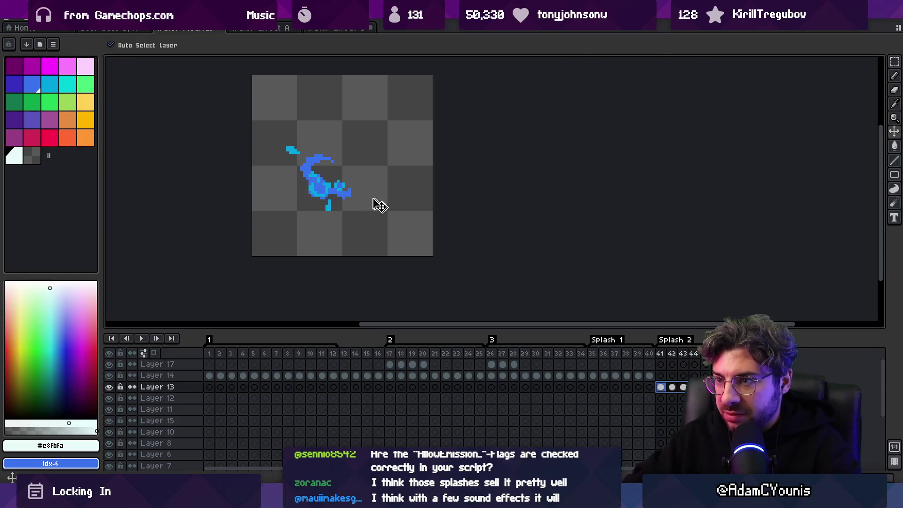
click(661, 355)
click(663, 388)
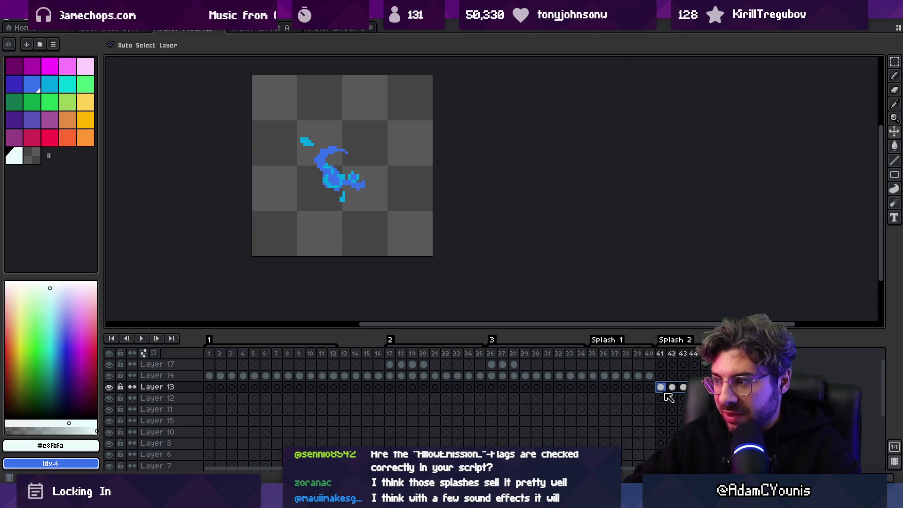
Shift the splash drawing in frames 35–40 left and down, then save the sheet
drag(592, 354, 652, 354)
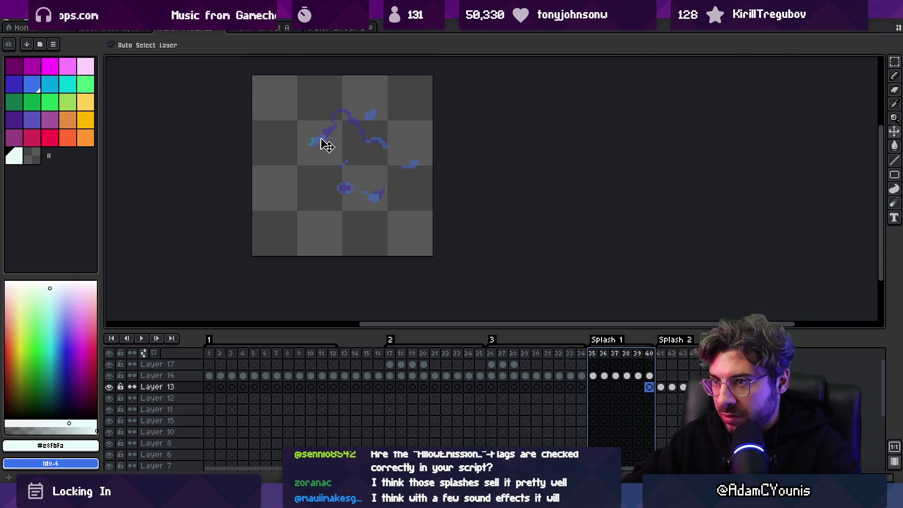
drag(326, 146, 314, 156)
drag(592, 354, 706, 355)
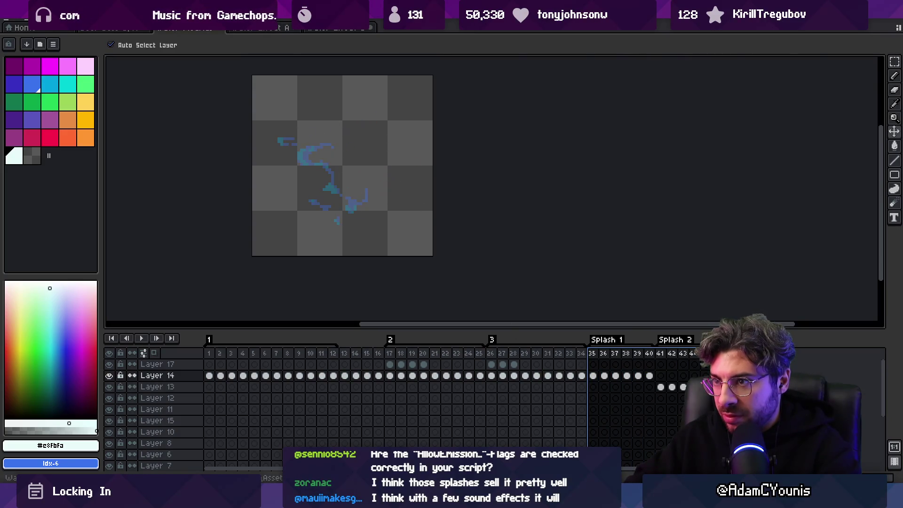
key(ctrl+s)
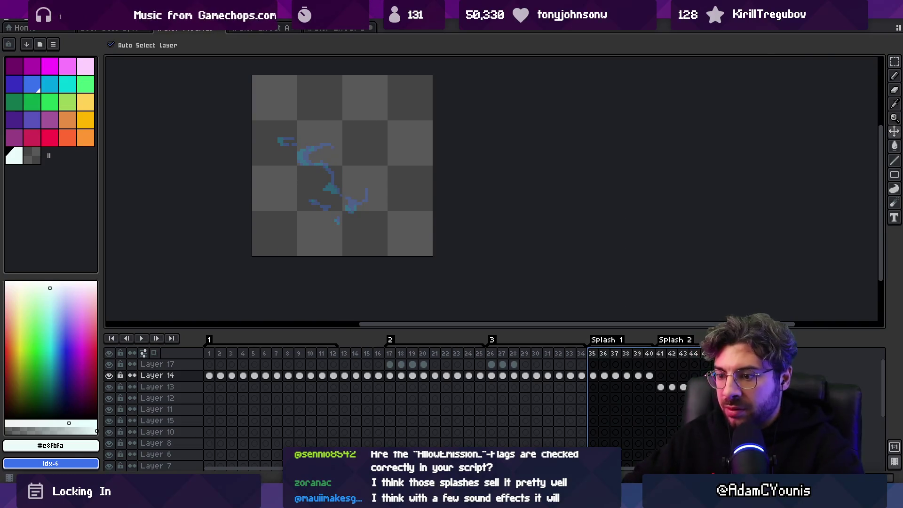
key(alt+Tab)
click(134, 41)
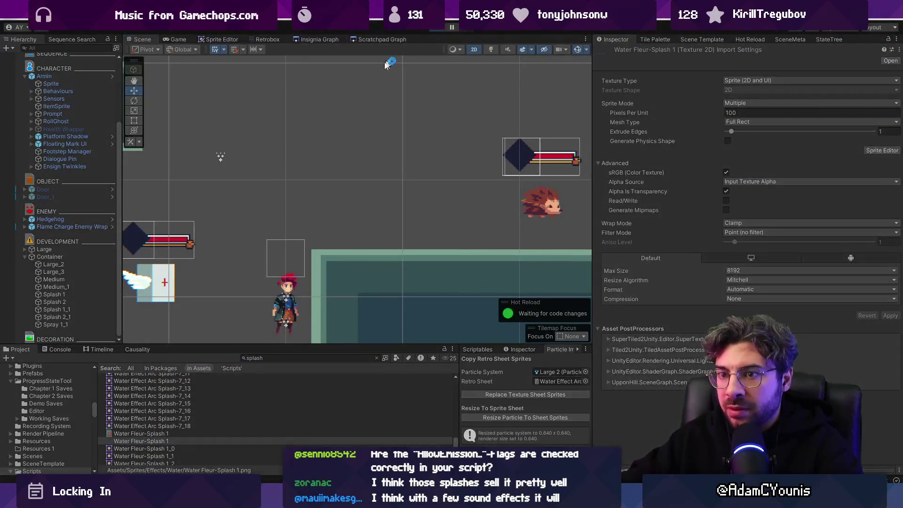
Frame the Container and drag it across the Scene view to preview its particles
double_click(55, 257)
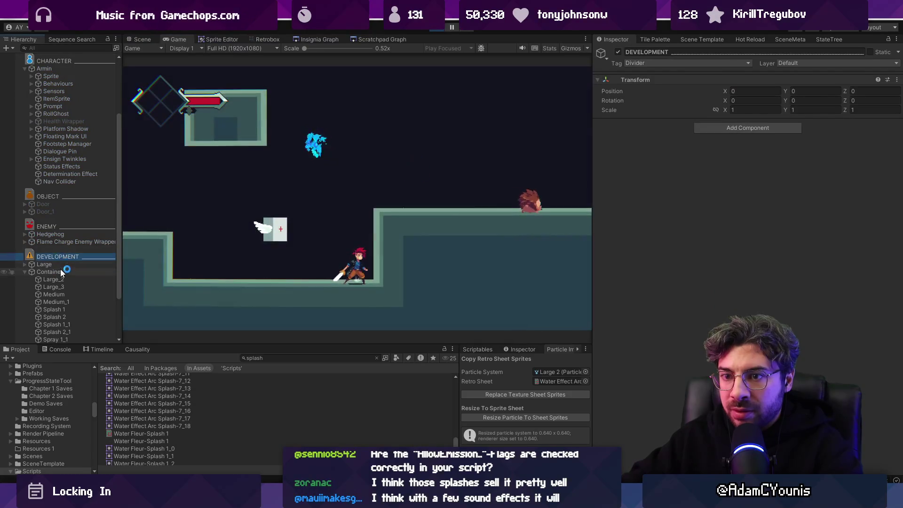
mouse_move(382, 179)
mouse_down()
mouse_move(339, 141)
mouse_move(377, 151)
mouse_move(305, 169)
mouse_move(343, 183)
mouse_move(391, 178)
mouse_move(286, 204)
mouse_move(427, 173)
mouse_move(549, 160)
mouse_move(288, 164)
mouse_move(227, 255)
mouse_move(358, 196)
mouse_move(477, 174)
mouse_move(447, 151)
mouse_move(403, 201)
mouse_move(387, 169)
mouse_move(318, 166)
mouse_move(407, 126)
mouse_move(220, 145)
mouse_up()
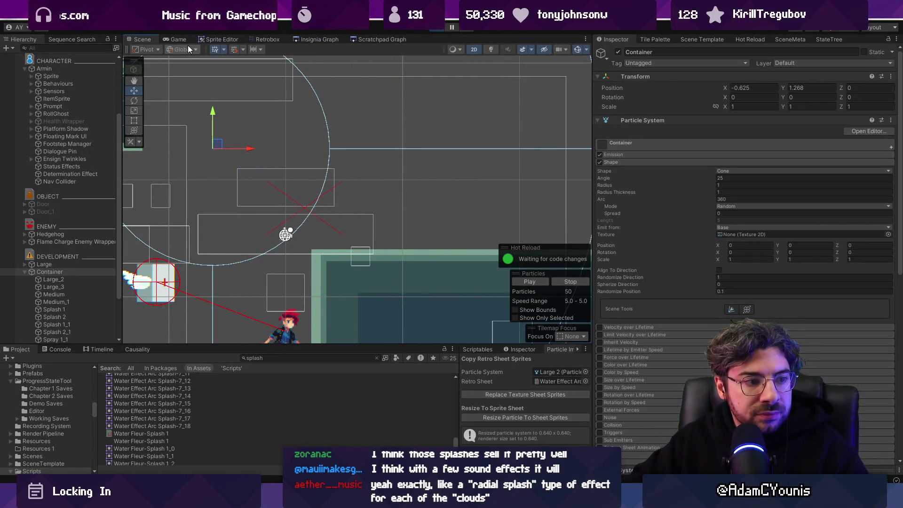
click(183, 47)
click(180, 39)
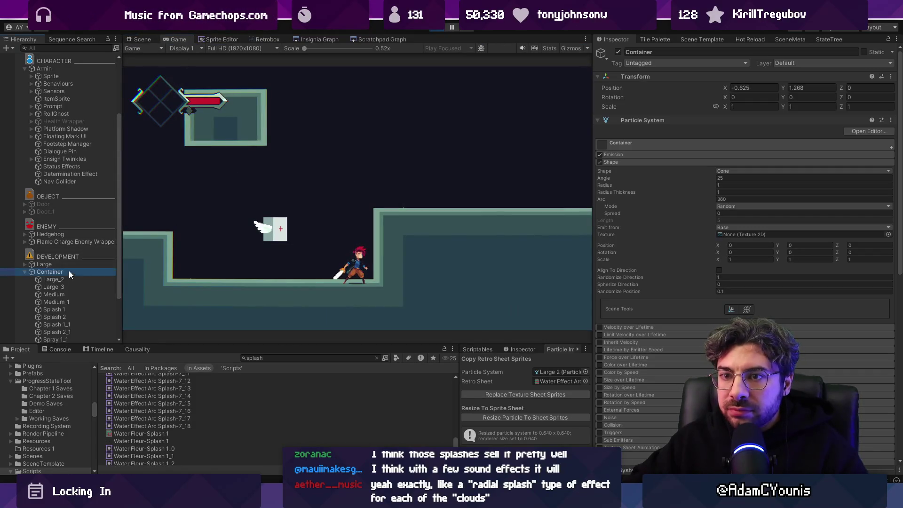
Parent Container under Armin, watch the splashes trail in the Game view, and stop play
drag(78, 69, 78, 71)
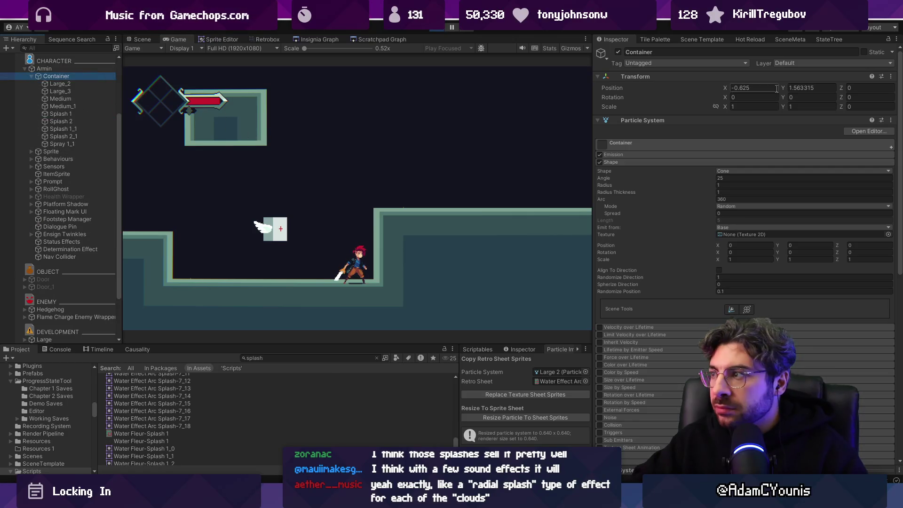
key(ctrl+1)
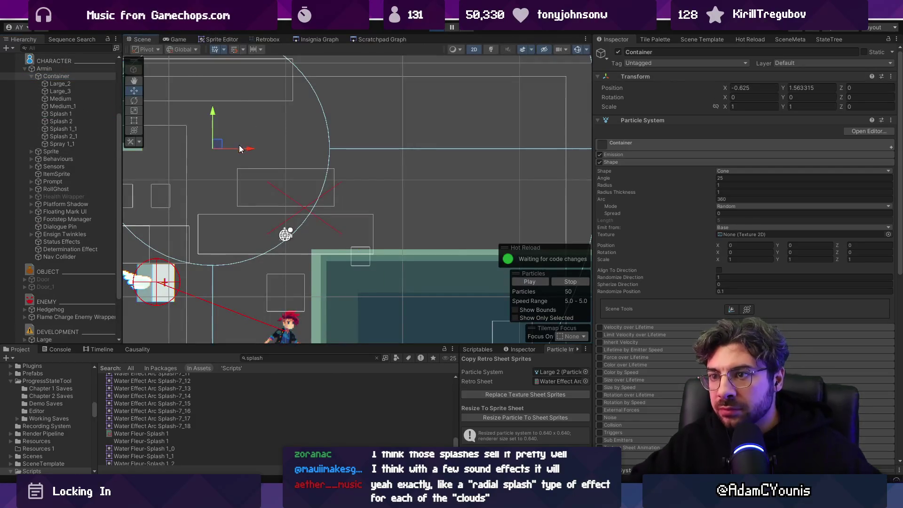
click(177, 40)
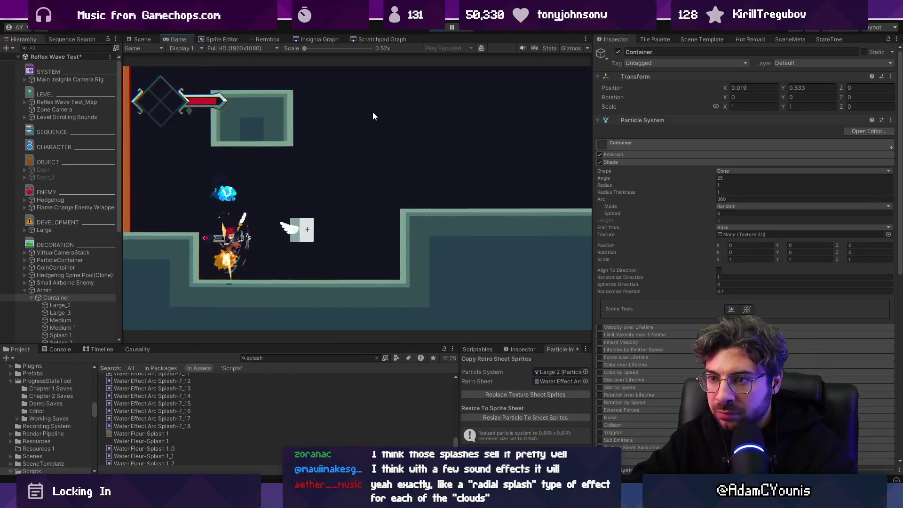
click(438, 26)
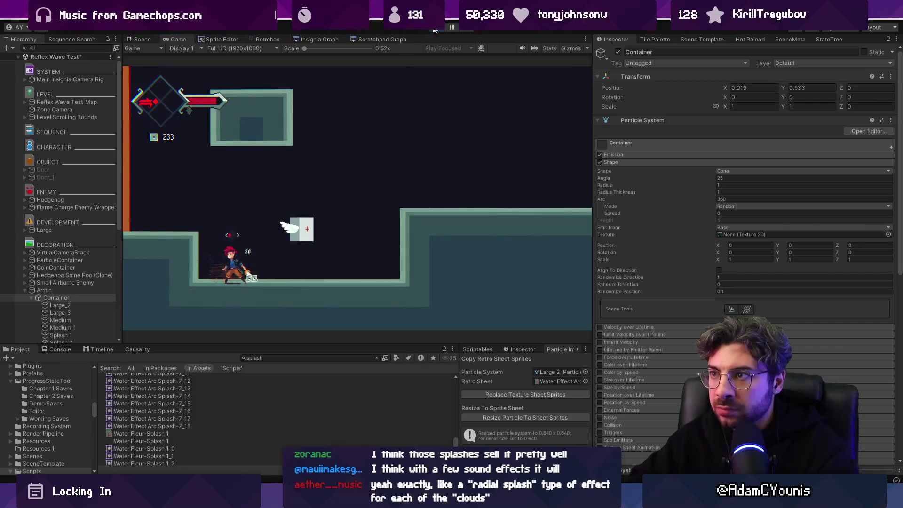
scroll(61, 287, down, 4)
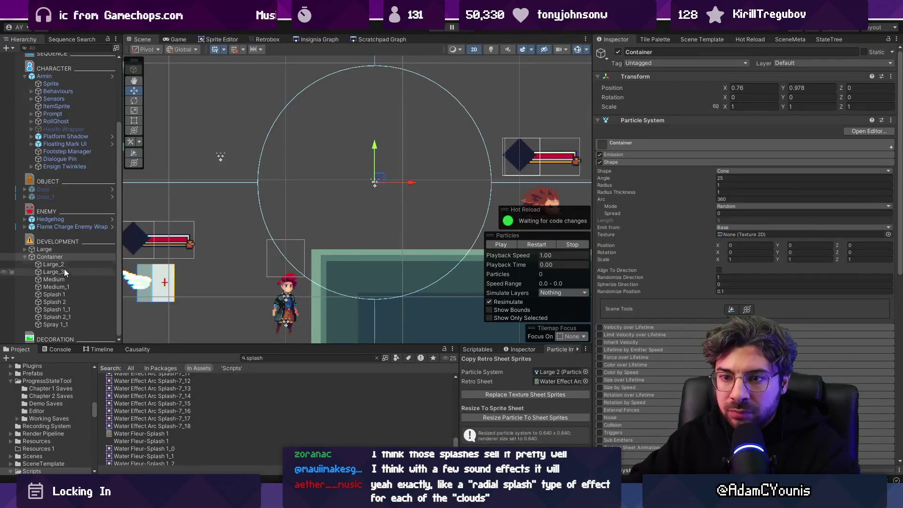
Copy the Transform Particle Emitter and paste it onto Container as a new component
click(682, 123)
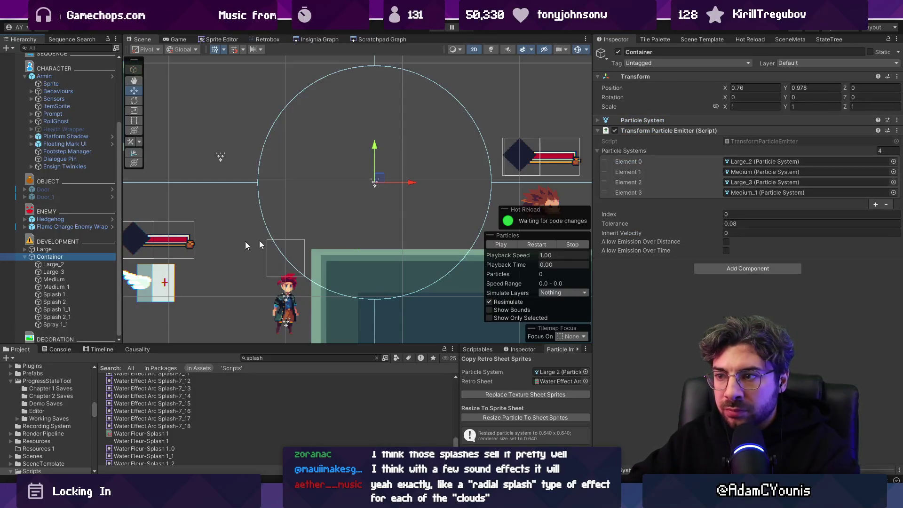
right_click(669, 133)
click(679, 183)
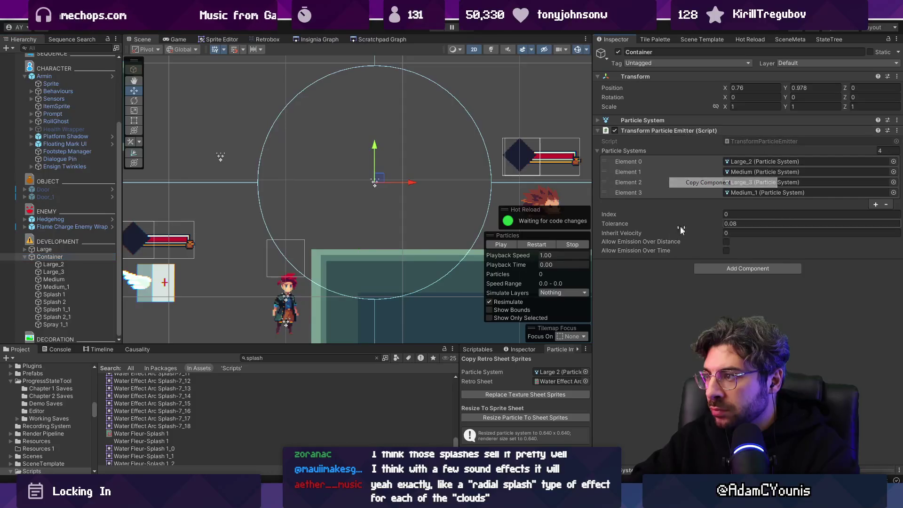
right_click(669, 133)
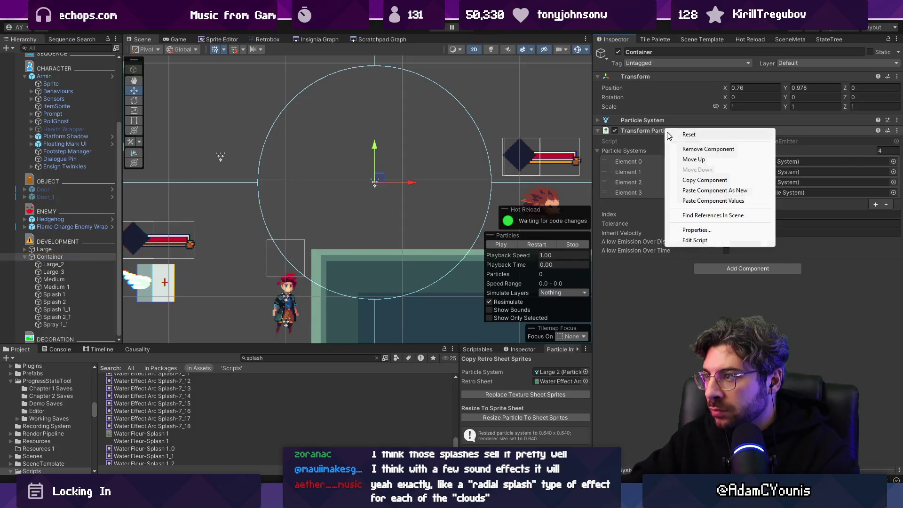
right_click(648, 74)
mouse_move(706, 158)
click(790, 208)
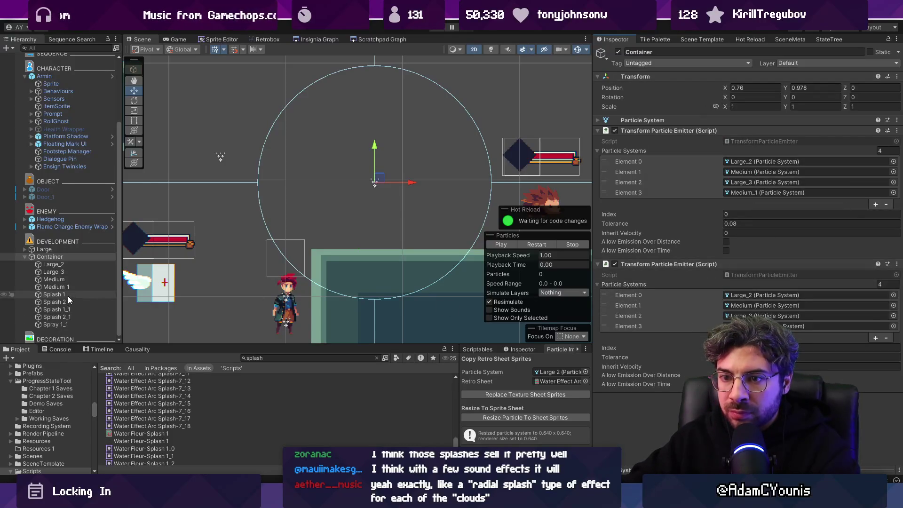
Empty the second emitter's Particle Systems list, then fill it with Splash 1 through Splash 2_1
click(885, 284)
text(0)
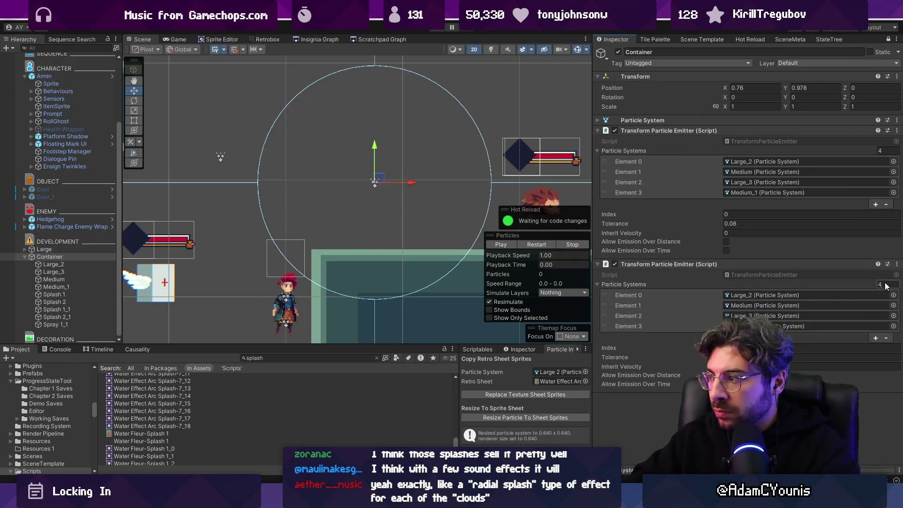
key(Return)
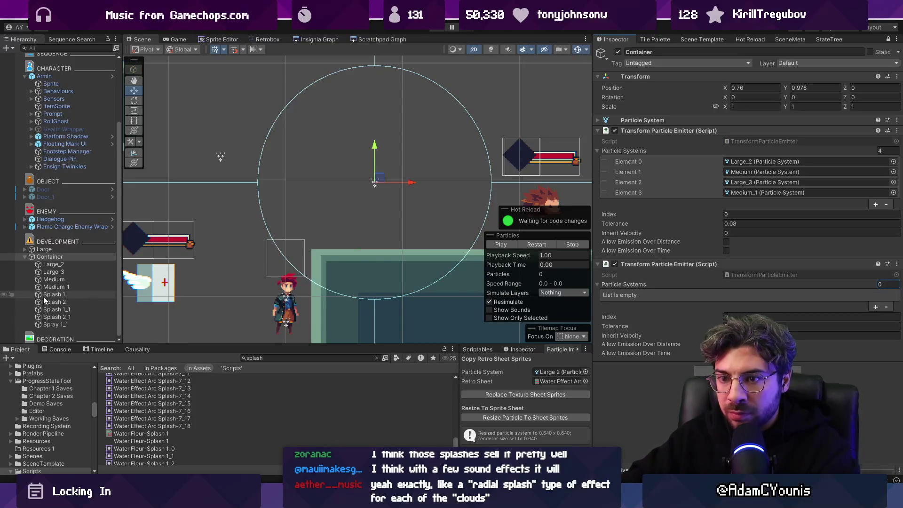
click(44, 294)
shift+click(47, 316)
mouse_move(47, 316)
mouse_down()
mouse_move(619, 264)
mouse_move(719, 284)
mouse_move(704, 293)
mouse_up()
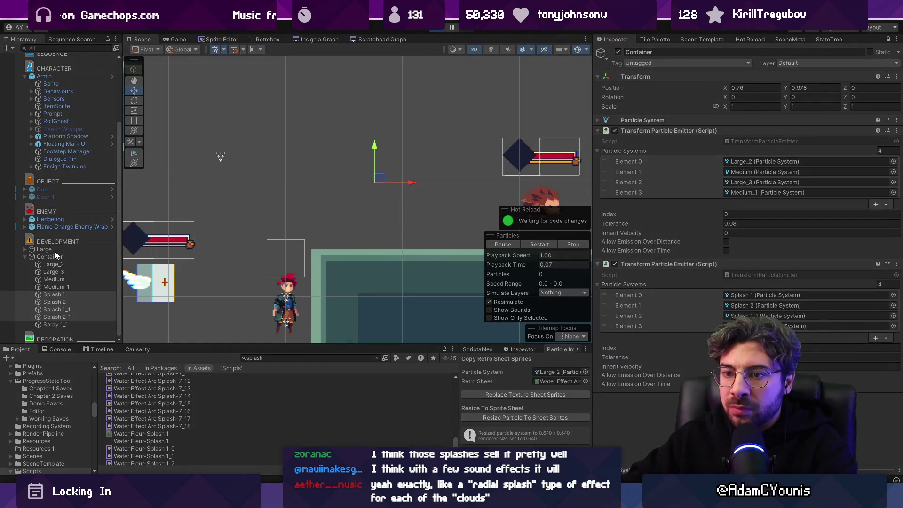
click(54, 255)
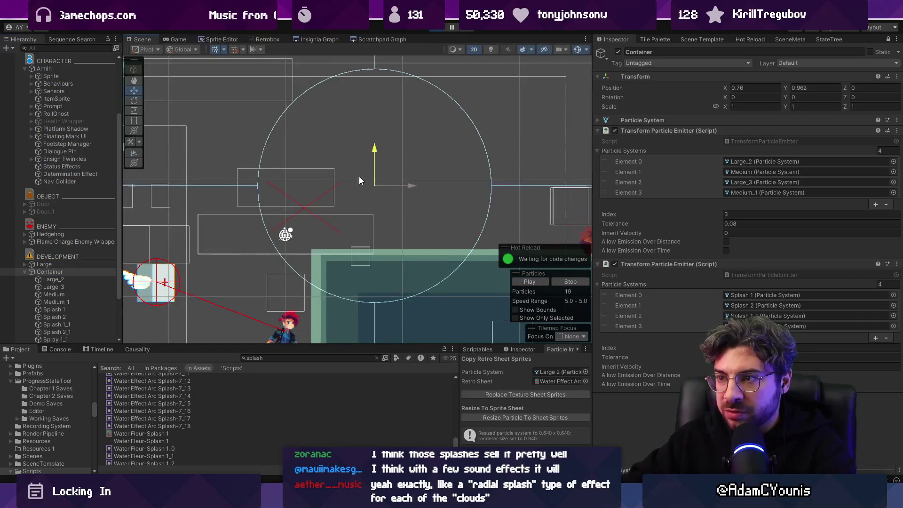
Sweep the Container back and forth four times to watch both emitters, then nest it under Armin
mouse_move(379, 178)
mouse_down()
mouse_move(506, 144)
mouse_move(304, 158)
mouse_move(262, 182)
mouse_move(433, 197)
mouse_move(417, 158)
mouse_move(304, 157)
mouse_move(191, 197)
mouse_move(256, 174)
mouse_up()
mouse_move(295, 206)
mouse_down()
mouse_move(440, 178)
mouse_move(381, 162)
mouse_move(282, 160)
mouse_move(354, 176)
mouse_move(504, 157)
mouse_move(549, 137)
mouse_move(298, 157)
mouse_move(220, 230)
mouse_move(493, 191)
mouse_move(400, 212)
mouse_move(162, 100)
mouse_move(435, 153)
mouse_move(262, 177)
mouse_move(254, 198)
mouse_move(429, 202)
mouse_move(469, 152)
mouse_move(323, 188)
mouse_move(383, 111)
mouse_move(412, 134)
mouse_move(325, 201)
mouse_move(193, 200)
mouse_up()
drag(391, 184, 440, 191)
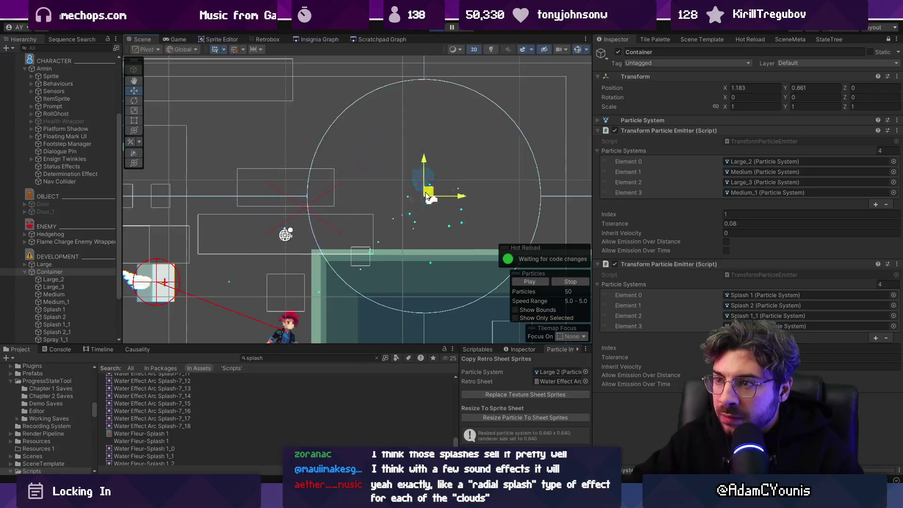
mouse_move(236, 165)
mouse_down()
mouse_move(420, 176)
mouse_move(426, 188)
mouse_move(477, 148)
mouse_move(303, 200)
mouse_move(297, 183)
mouse_up()
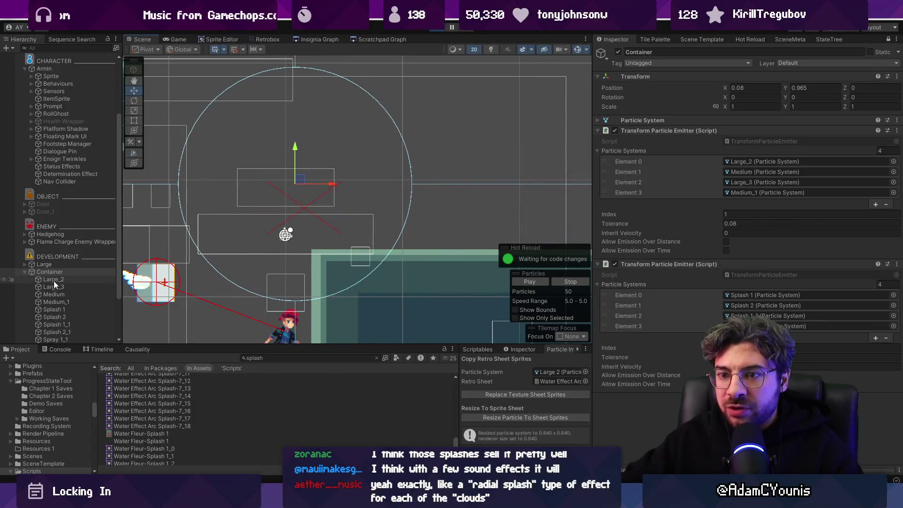
drag(56, 272, 66, 72)
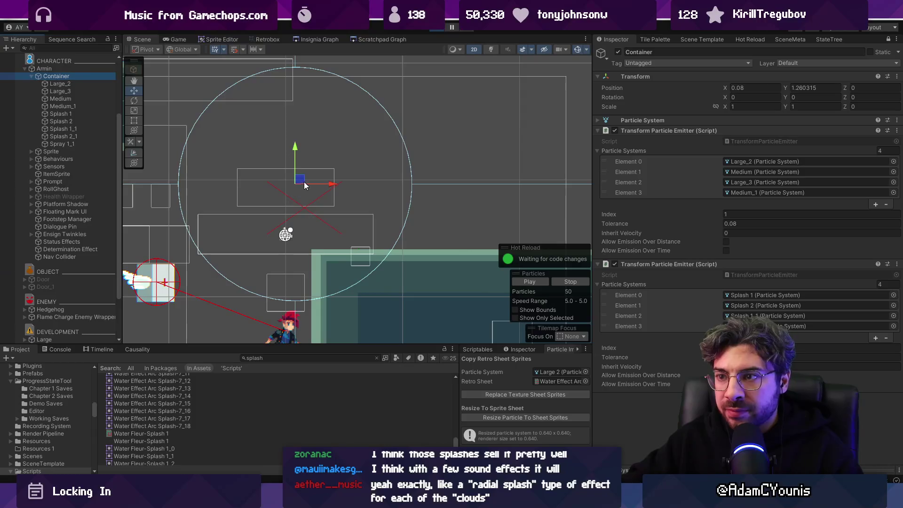
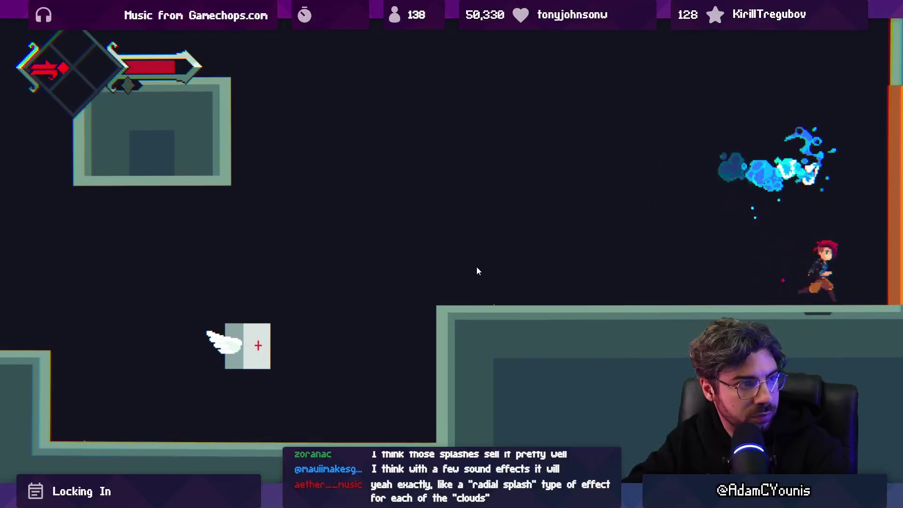
Exit the maximized game view and preview splash frames 17 to 38 in Aseprite
key(shift+space)
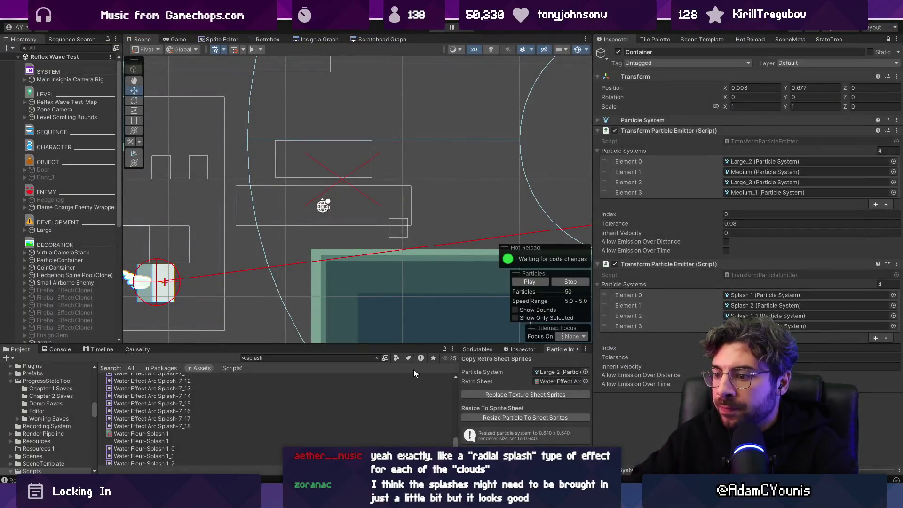
key(alt+Tab)
mouse_move(394, 359)
mouse_down()
mouse_move(677, 356)
mouse_move(209, 351)
mouse_move(252, 351)
mouse_move(232, 353)
mouse_up()
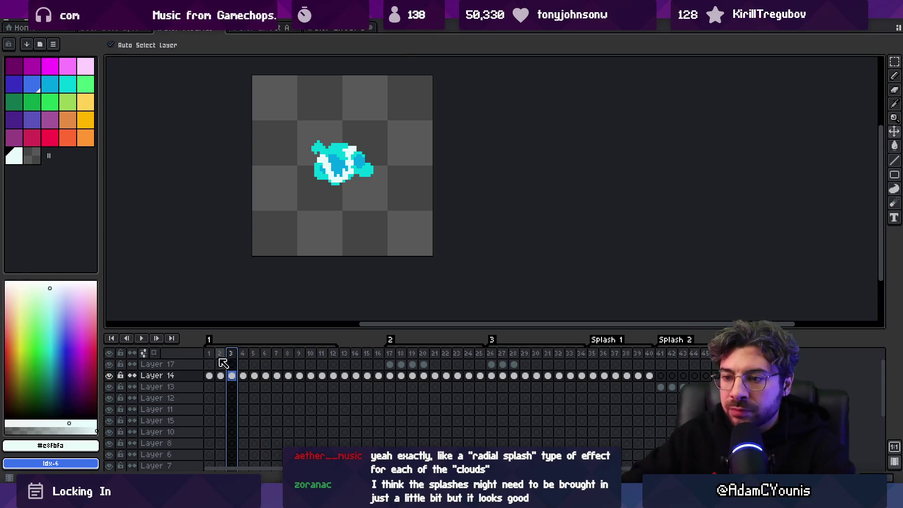
mouse_move(214, 354)
mouse_down()
mouse_move(600, 351)
mouse_move(517, 353)
mouse_move(591, 346)
mouse_up()
mouse_move(209, 354)
mouse_down()
mouse_move(447, 355)
mouse_move(217, 360)
mouse_up()
drag(319, 211, 359, 225)
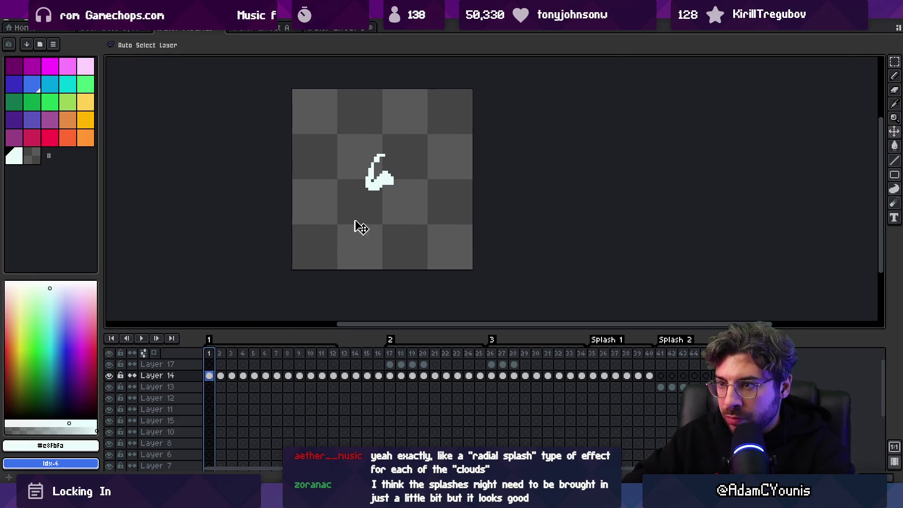
click(220, 376)
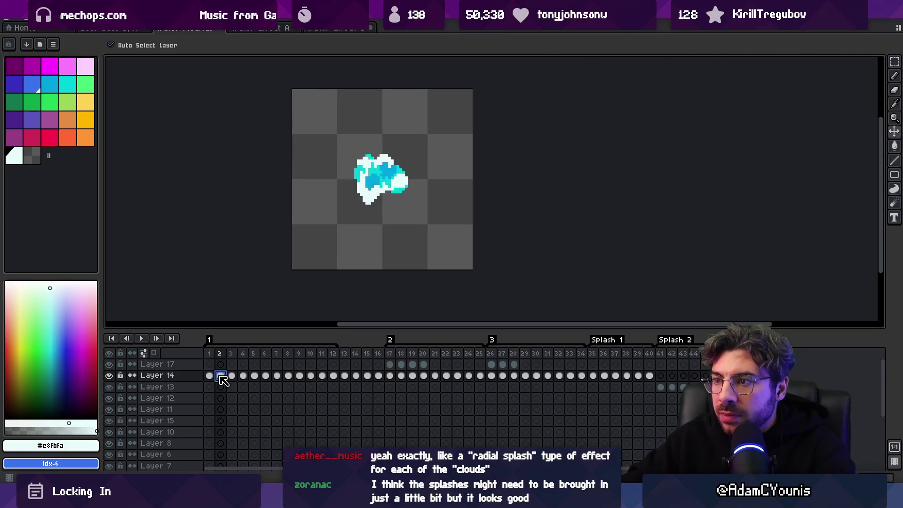
mouse_move(229, 377)
mouse_down()
mouse_move(262, 377)
mouse_move(239, 382)
mouse_move(245, 386)
mouse_up()
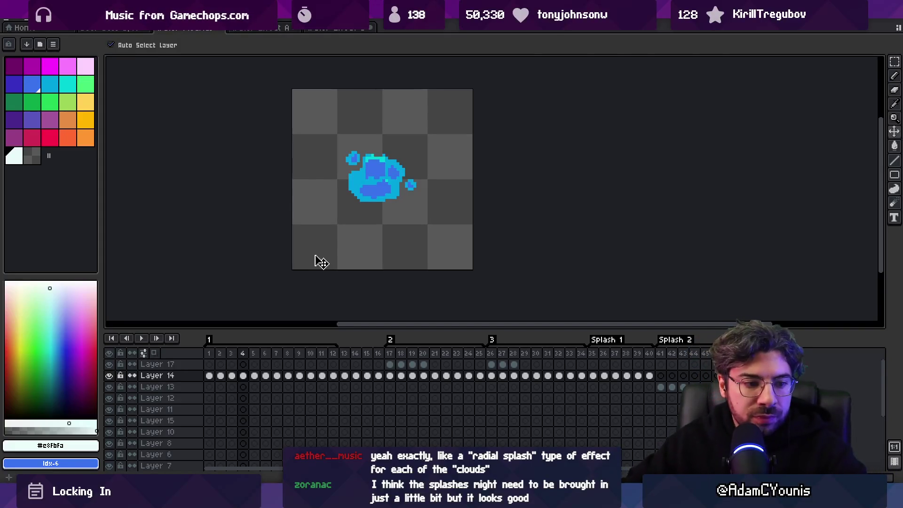
drag(348, 172, 311, 223)
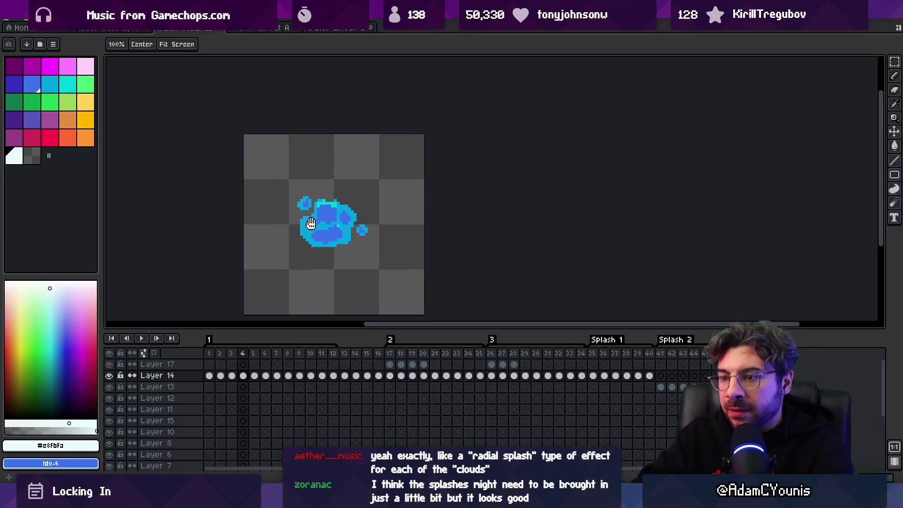
drag(211, 358, 228, 358)
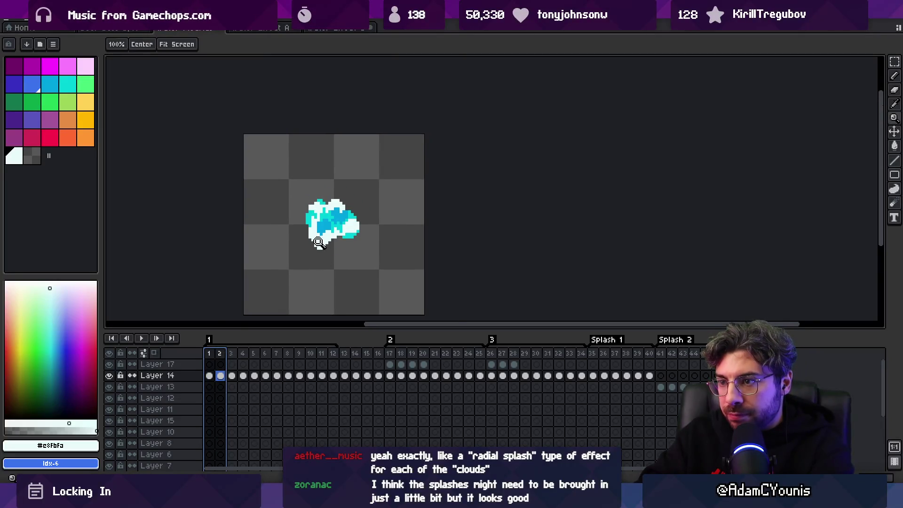
scroll(319, 243, up, 1)
Fill frame 1's splash blob with cyan, adding a white highlight and darker blue shading
click(210, 376)
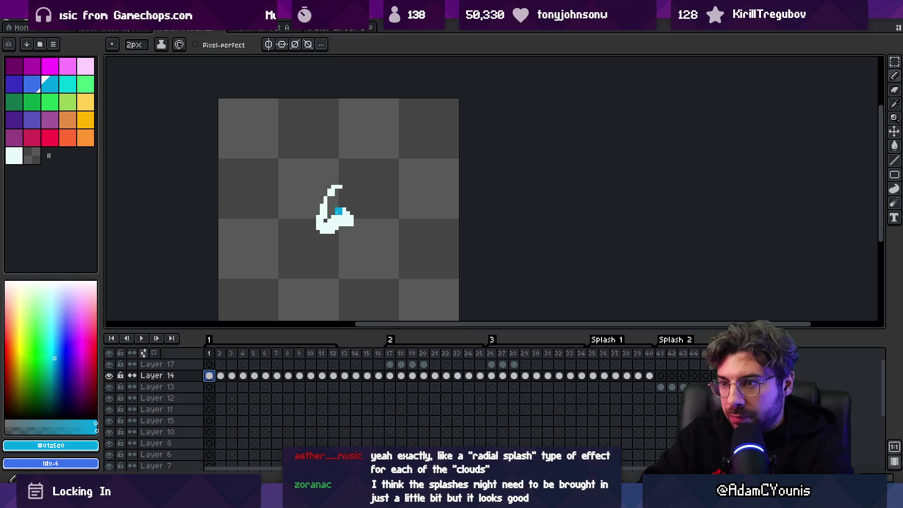
click(70, 86)
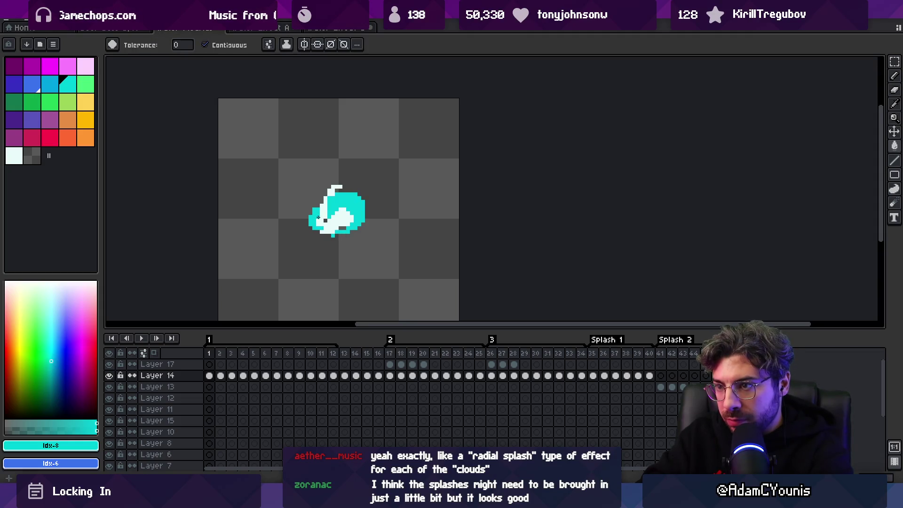
alt+click(346, 219)
click(350, 220)
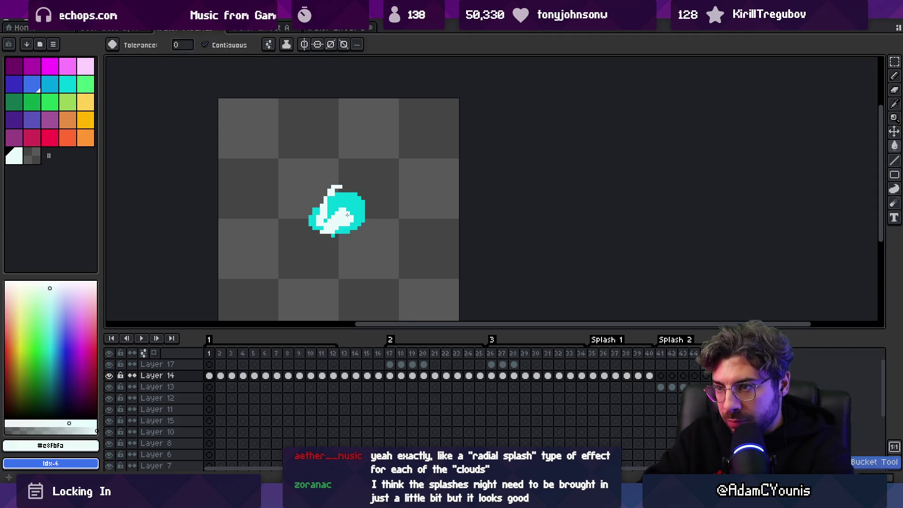
alt+click(344, 213)
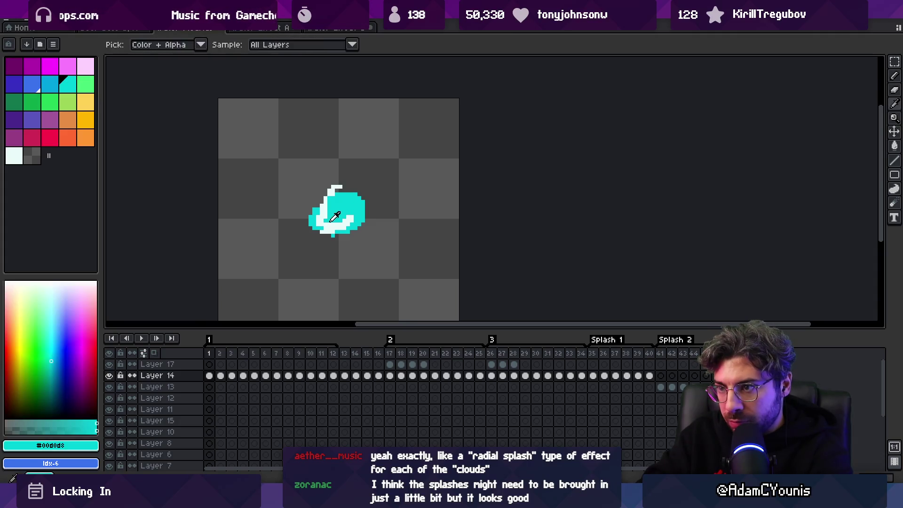
key(bracketleft)
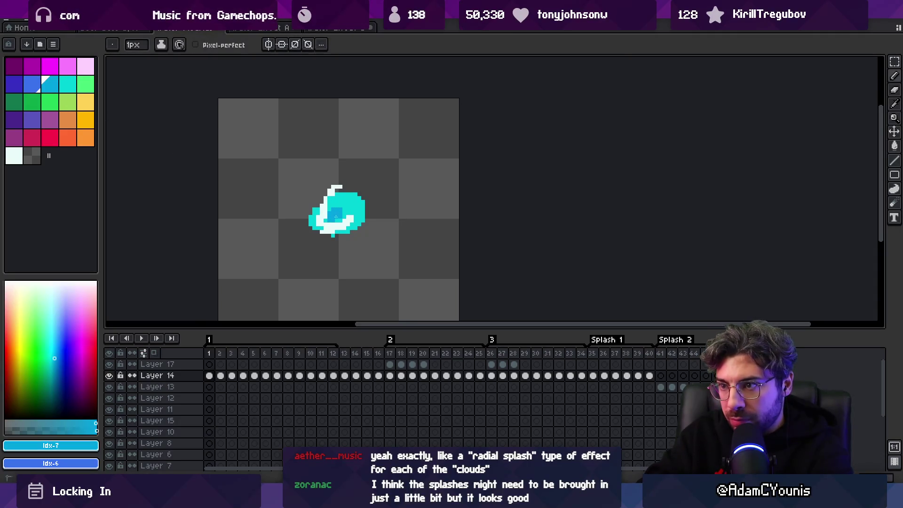
alt+click(352, 202)
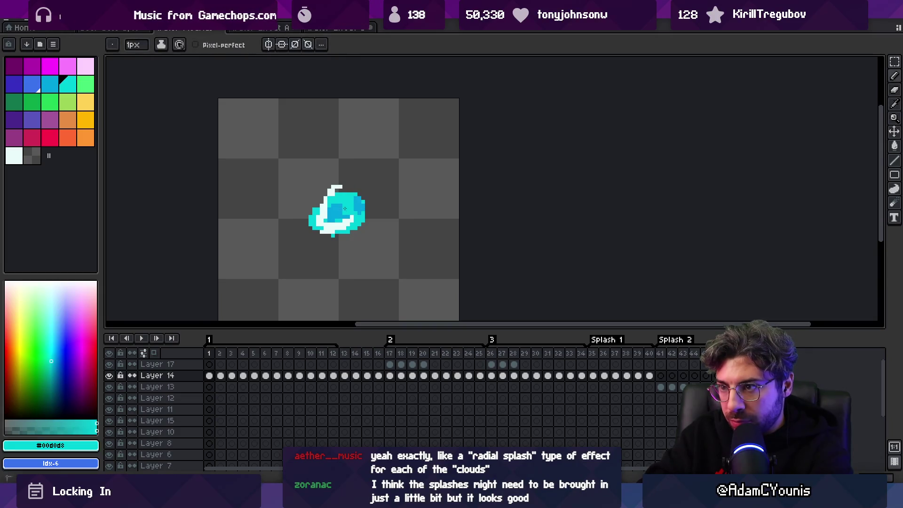
Preview the redrawn splash across frames 1 to 12
mouse_move(219, 353)
mouse_down()
mouse_move(400, 357)
mouse_move(237, 358)
mouse_up()
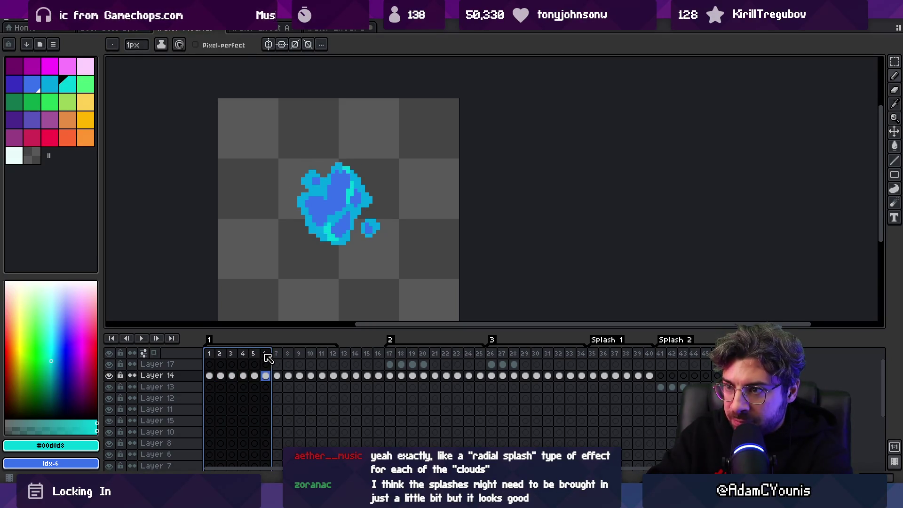
mouse_move(265, 359)
mouse_down()
mouse_move(237, 359)
mouse_move(655, 345)
mouse_move(559, 357)
mouse_move(310, 358)
mouse_up()
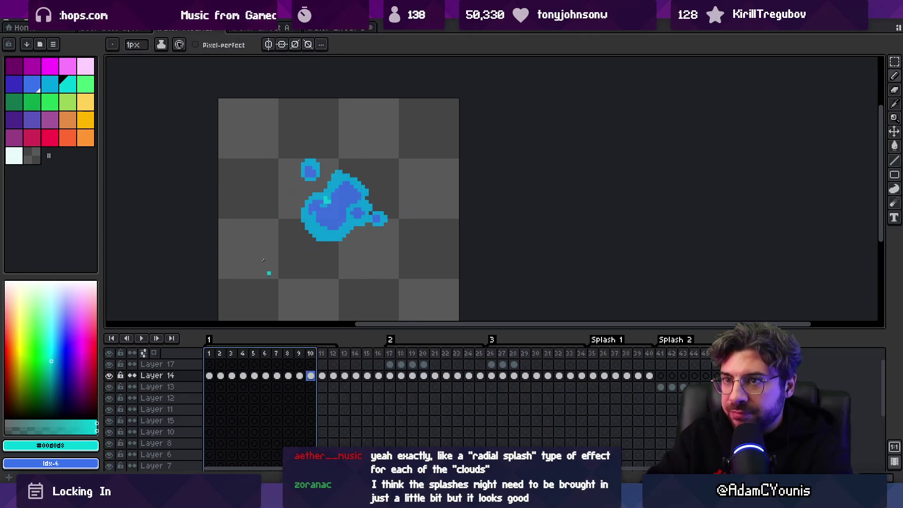
scroll(308, 177, down, 1)
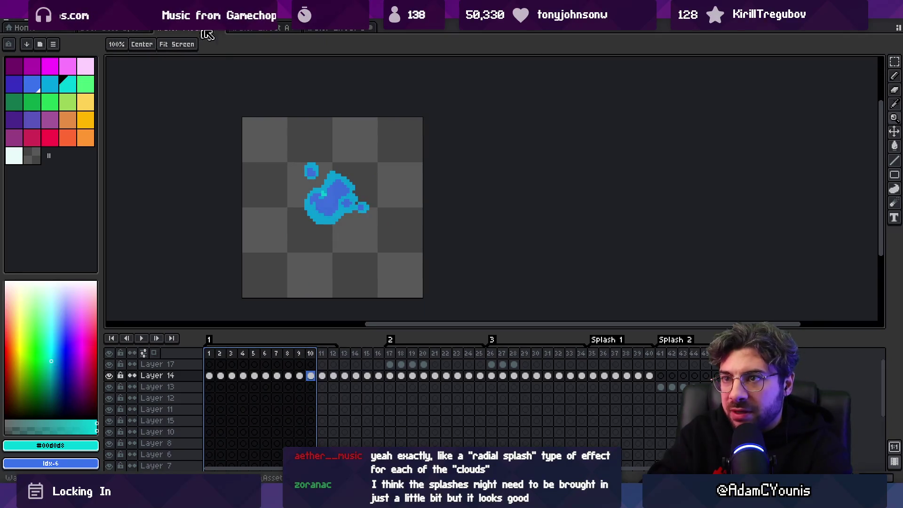
Open the recent character water-trail animation and preview its frames 3 to 16
click(203, 29)
click(322, 29)
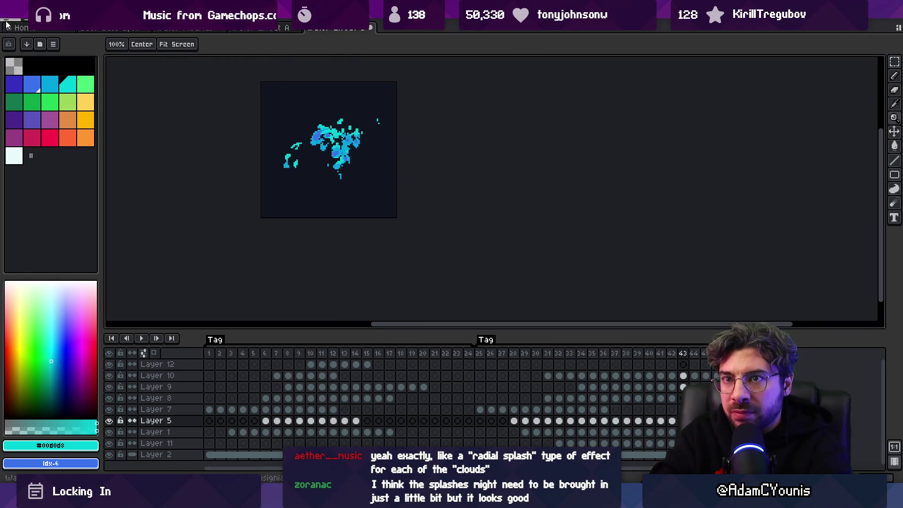
click(6, 24)
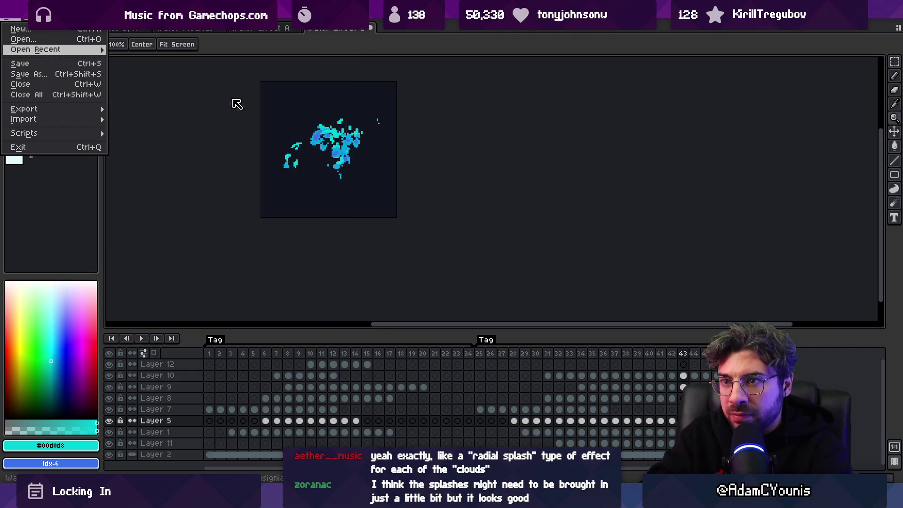
click(165, 52)
scroll(433, 149, up, 4)
drag(232, 357, 677, 360)
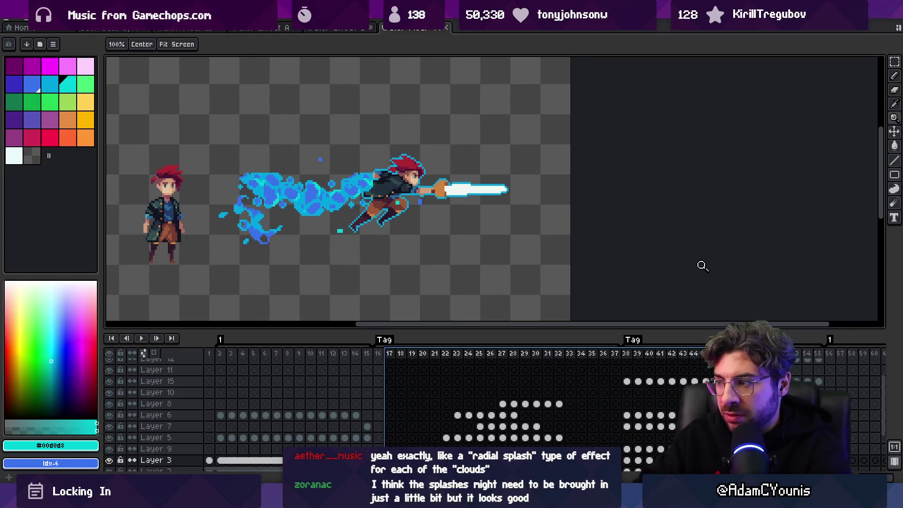
key(Escape)
scroll(373, 125, down, 3)
scroll(369, 141, up, 2)
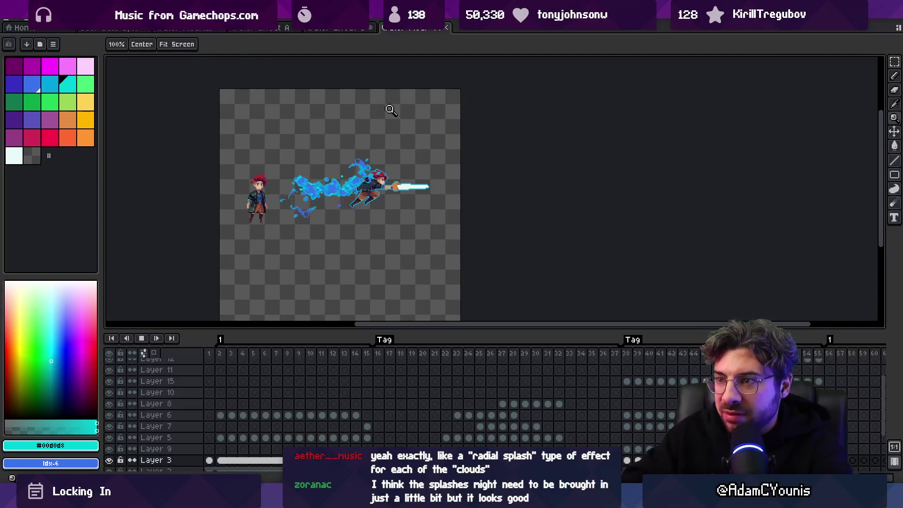
Lift one splash cloud higher above the character, then return to the small splash sprite
click(354, 191)
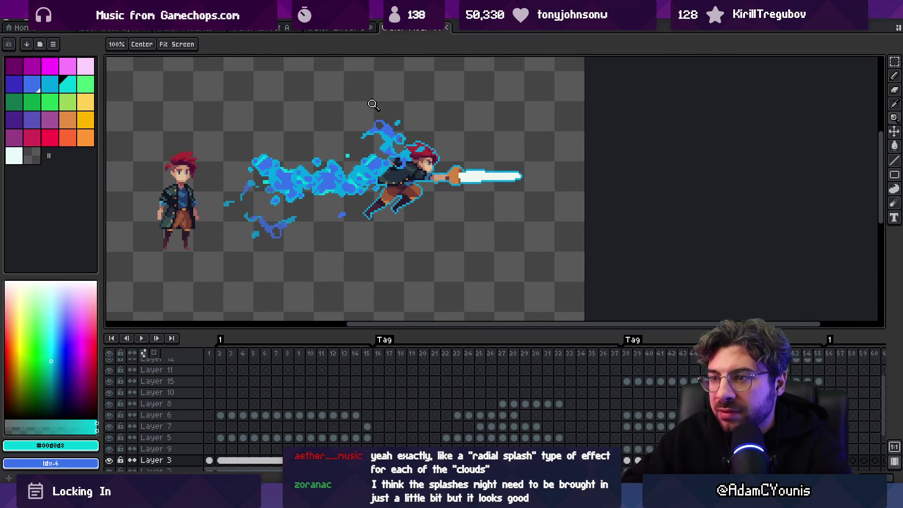
drag(328, 184, 338, 144)
scroll(558, 389, down, 3)
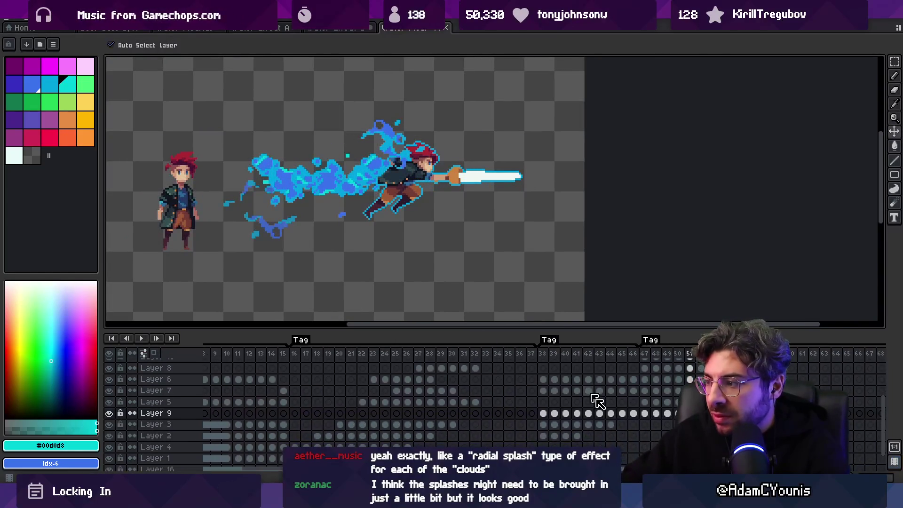
drag(644, 368, 677, 413)
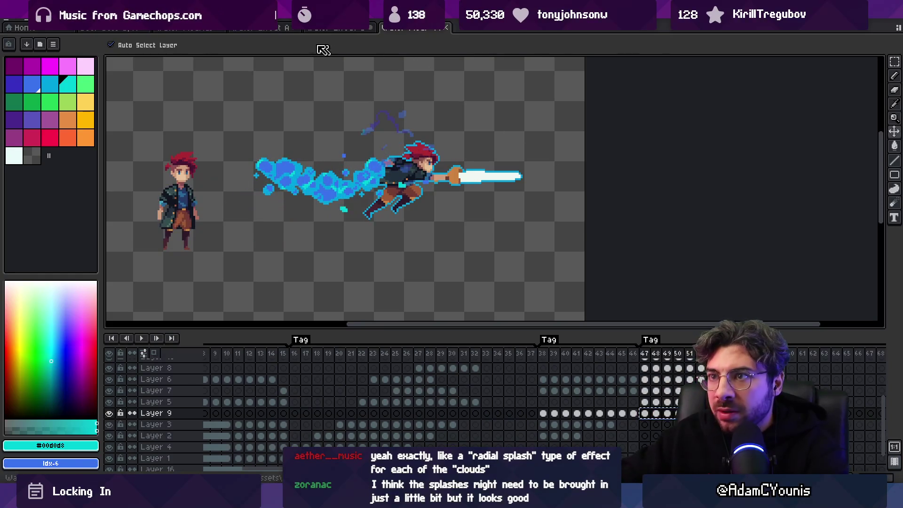
click(329, 30)
click(261, 29)
click(198, 29)
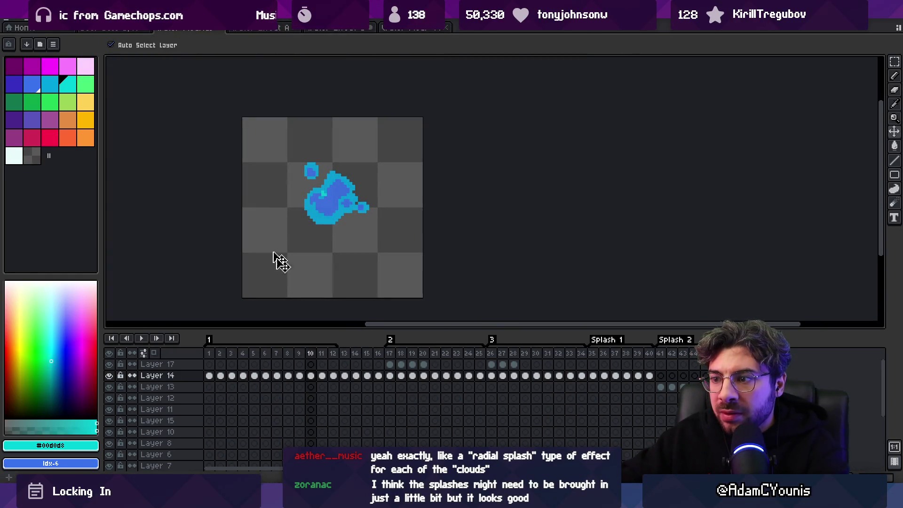
Delete the unused layers beneath Layer 13 and preview splash frames 1 to 15
drag(395, 356, 536, 353)
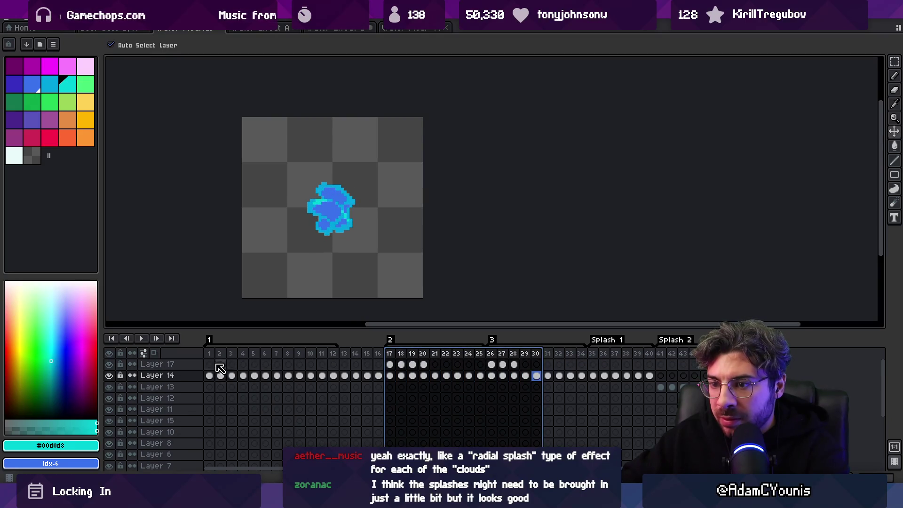
click(242, 400)
scroll(242, 408, down, 3)
drag(330, 253, 333, 284)
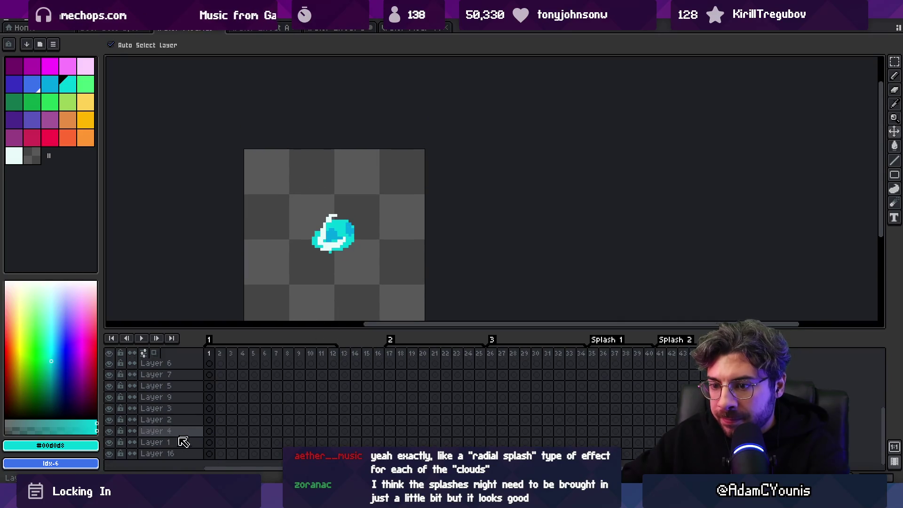
scroll(182, 423, up, 3)
click(180, 400)
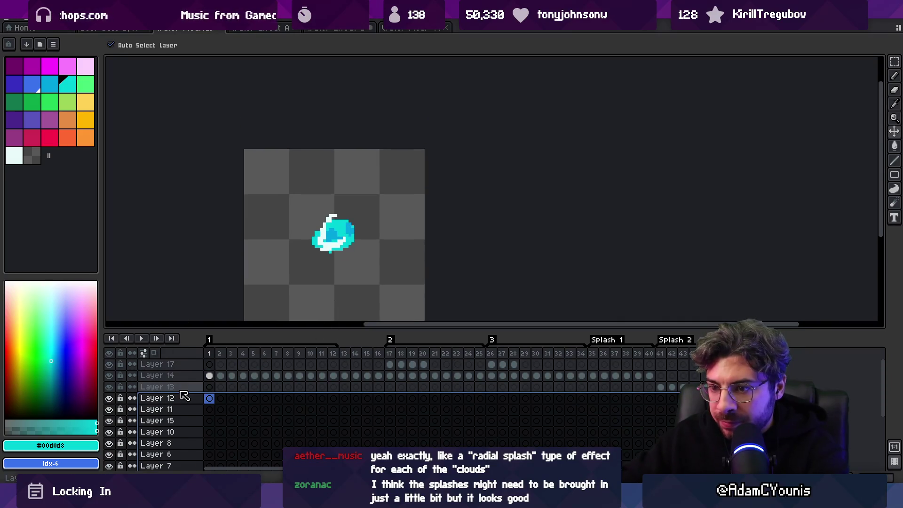
key(Delete)
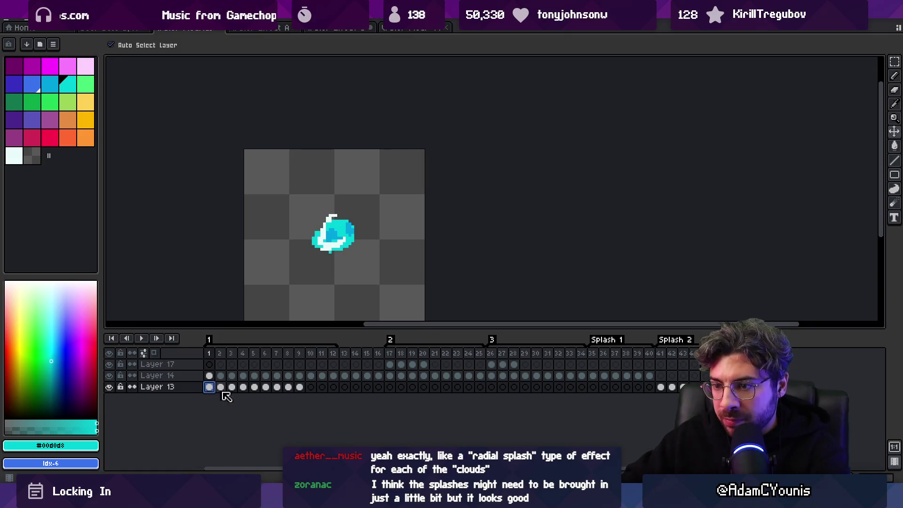
mouse_move(215, 359)
mouse_down()
mouse_move(373, 355)
mouse_move(303, 355)
mouse_up()
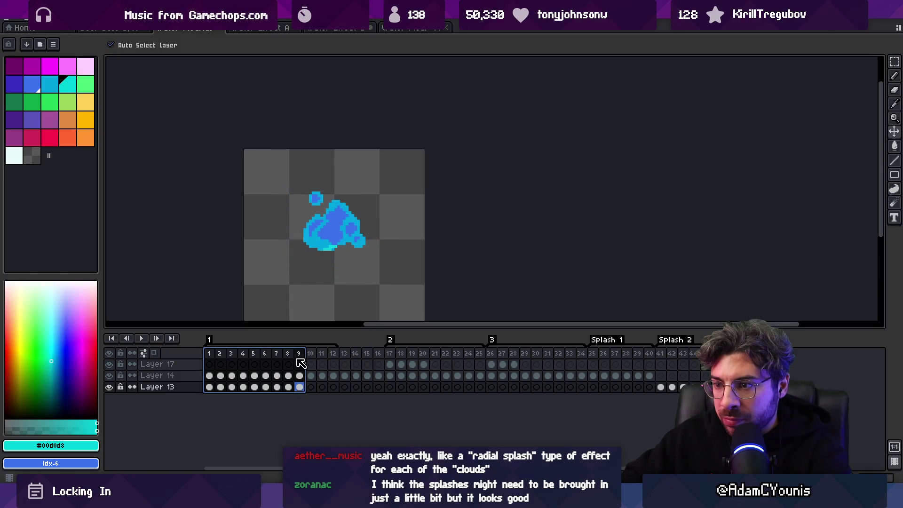
Move the first nine splash cels up to Layer 17 and shift Layer 14's frames 7–12 down a layer
click(210, 387)
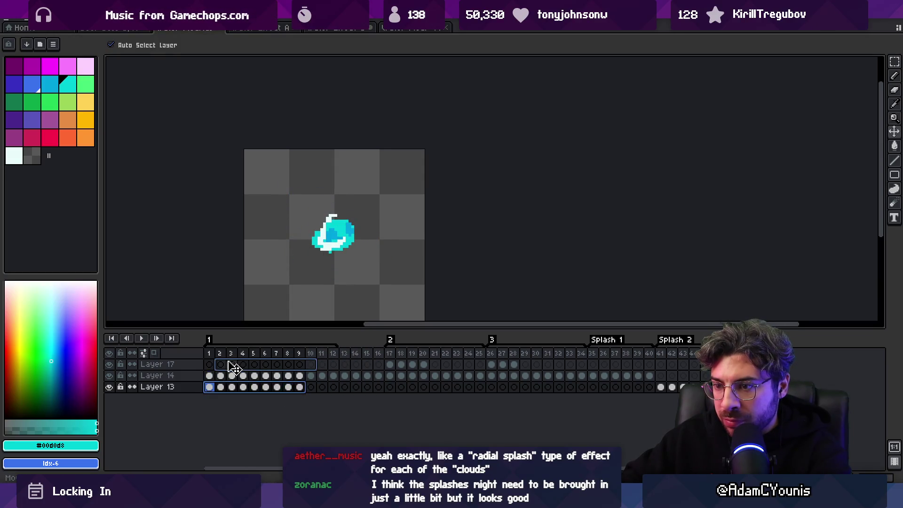
drag(227, 366, 227, 366)
mouse_move(210, 354)
mouse_down()
mouse_move(282, 355)
mouse_move(217, 356)
mouse_move(299, 369)
mouse_up()
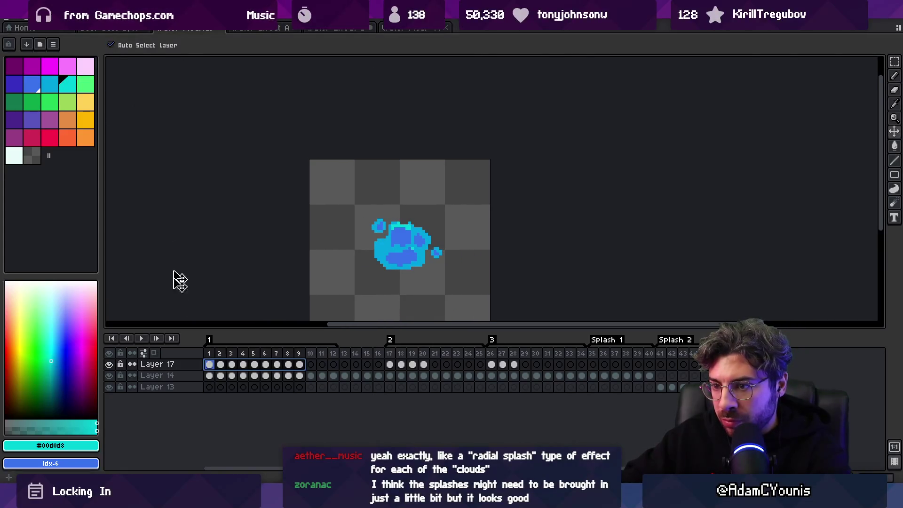
mouse_move(211, 358)
mouse_down()
mouse_move(312, 365)
mouse_move(245, 367)
mouse_up()
drag(300, 365, 209, 368)
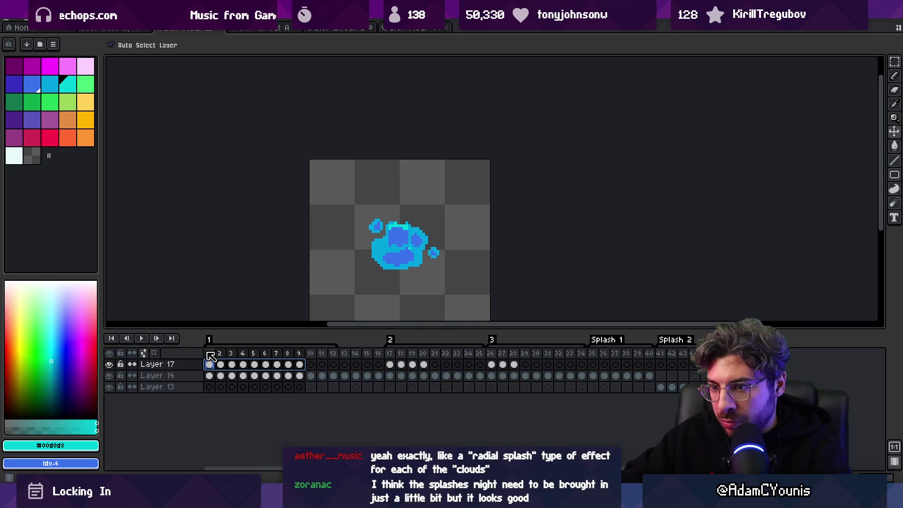
drag(210, 356, 235, 356)
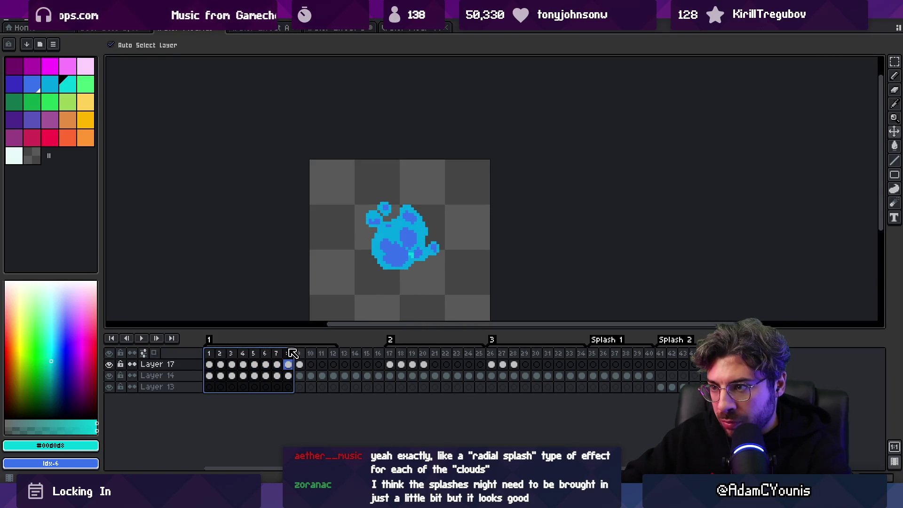
mouse_move(336, 377)
mouse_down()
mouse_move(284, 379)
mouse_move(320, 368)
mouse_move(232, 379)
mouse_move(222, 390)
mouse_up()
click(194, 393)
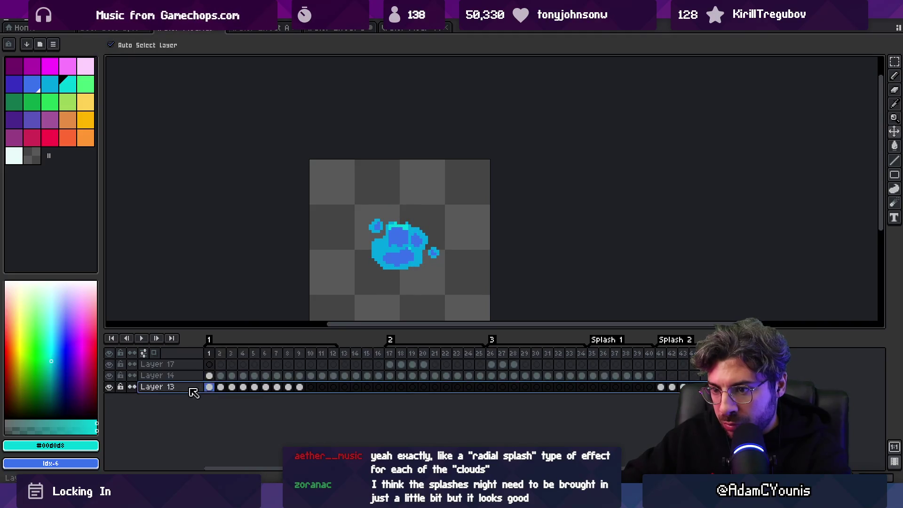
Add a new empty layer and move the cels from frame 41 onward to Layer 14
key(shift+n)
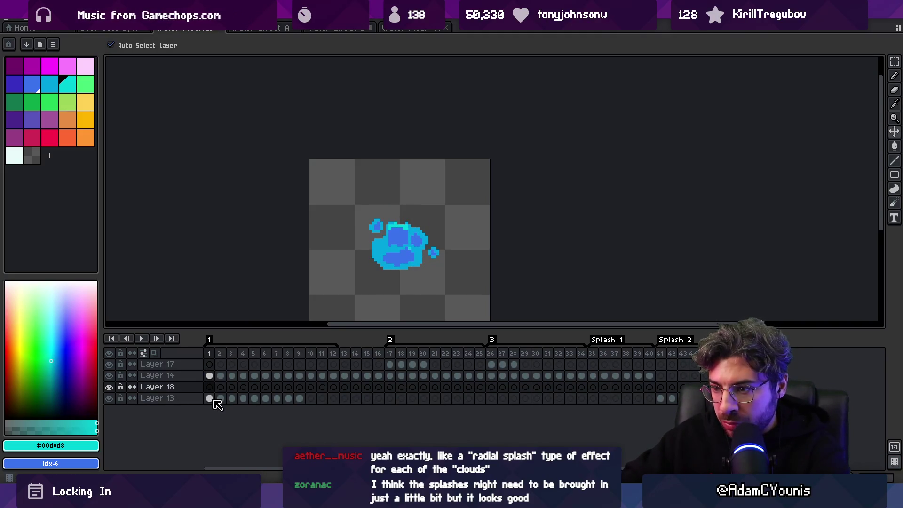
click(661, 398)
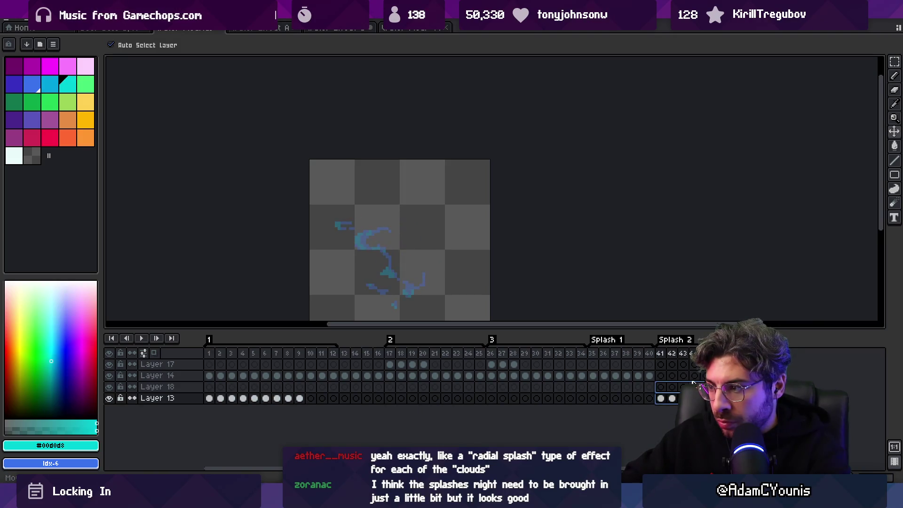
drag(693, 382, 691, 375)
mouse_move(213, 372)
mouse_down()
mouse_move(289, 360)
mouse_move(346, 365)
mouse_move(207, 365)
mouse_move(356, 365)
mouse_move(245, 364)
mouse_up()
drag(182, 368, 288, 365)
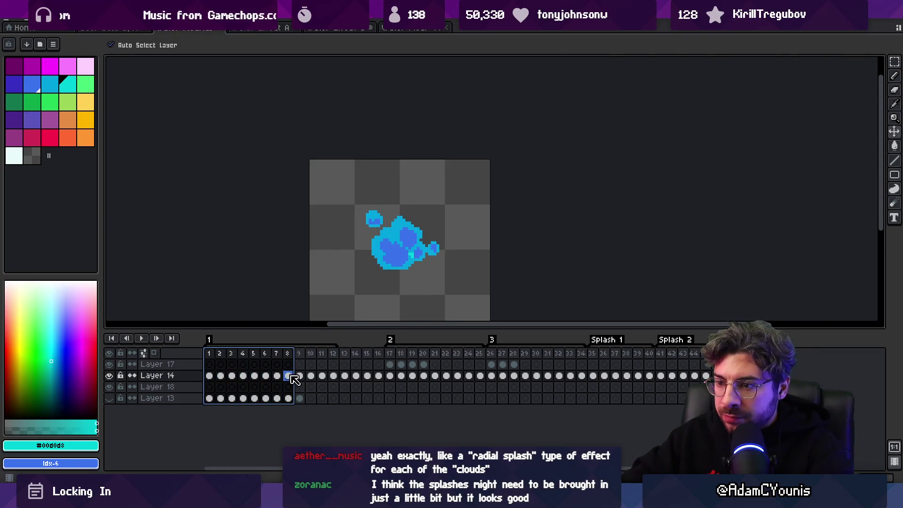
Rearrange Layer 14's frames 10–12 splash cels with Layer 13 and inspect the frame-12 cel properties
click(300, 376)
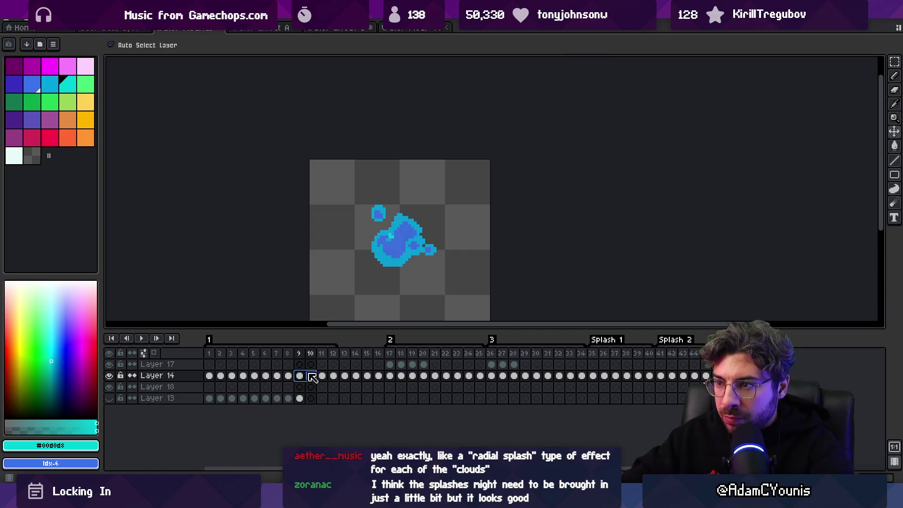
drag(303, 379, 210, 379)
mouse_move(311, 375)
mouse_down()
mouse_move(332, 379)
mouse_move(327, 400)
mouse_up()
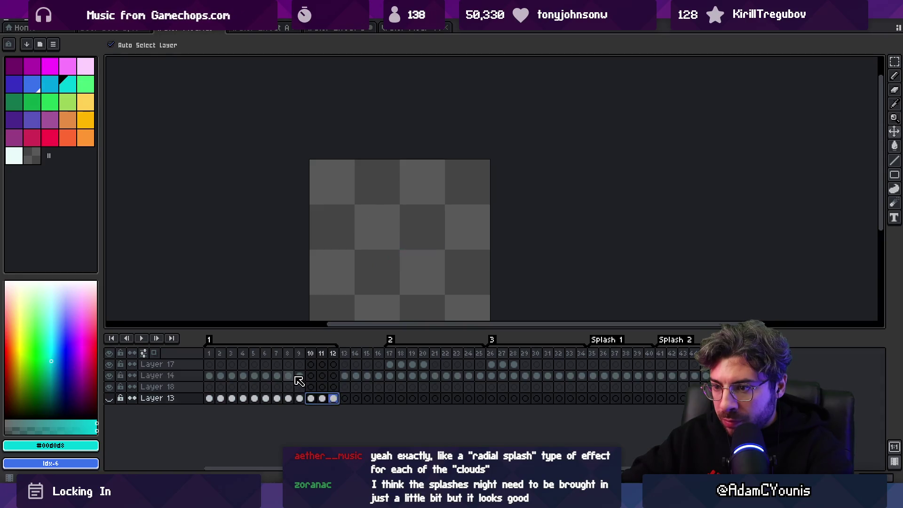
click(289, 376)
drag(209, 376, 236, 380)
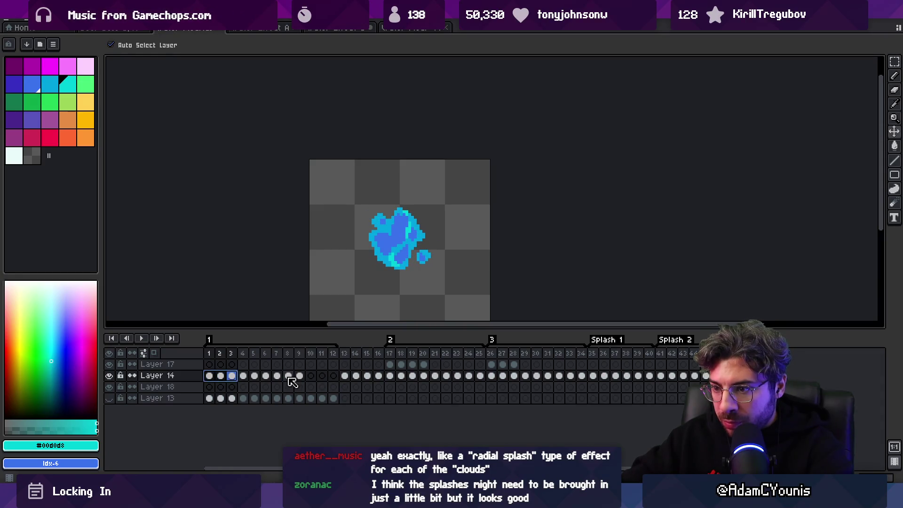
drag(305, 382, 314, 383)
mouse_move(219, 379)
mouse_down()
mouse_move(347, 377)
mouse_move(338, 383)
mouse_up()
double_click(335, 377)
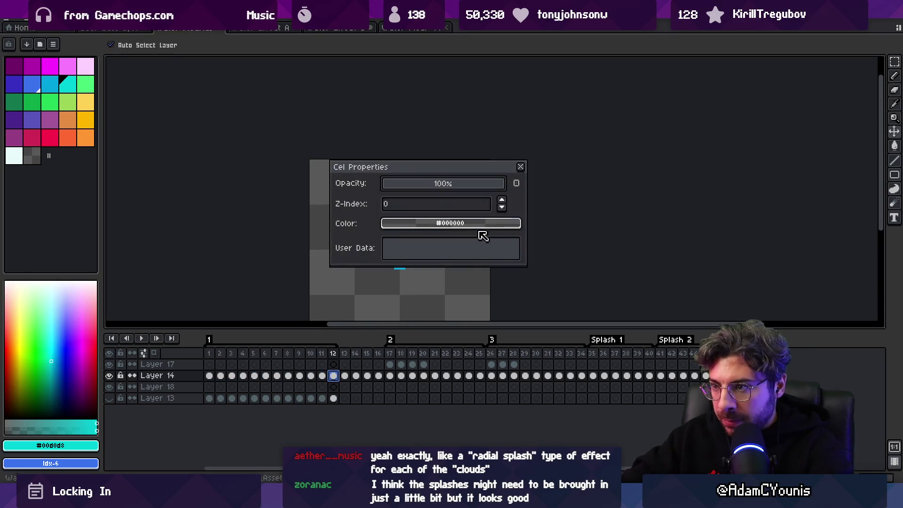
click(522, 167)
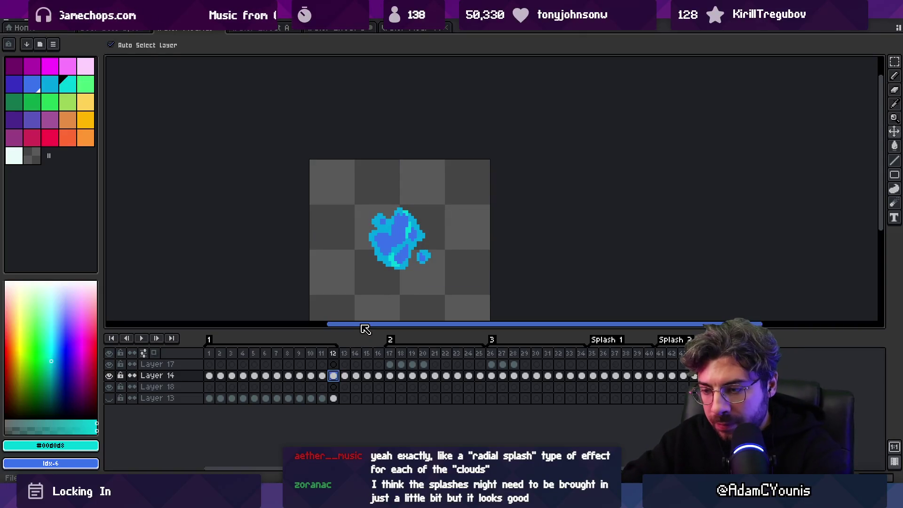
key(alt+Tab)
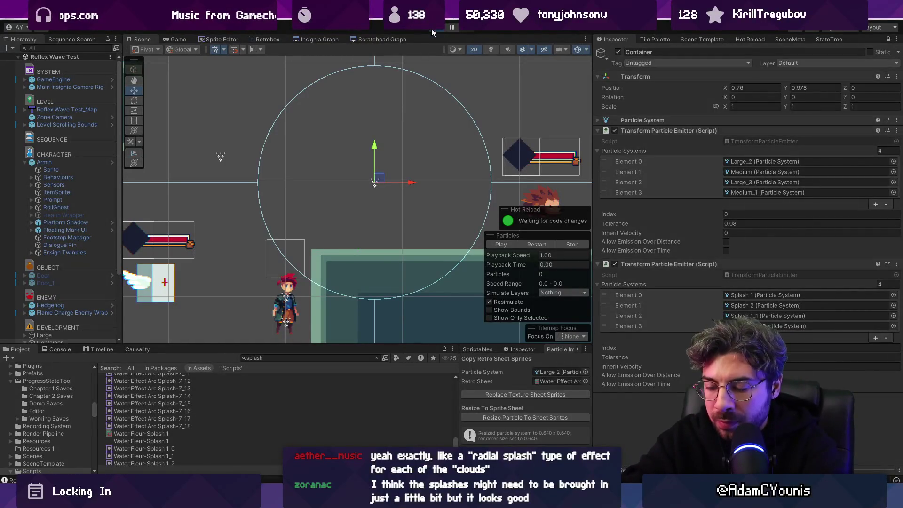
Start Play mode and parent the splash Container under Armin
click(432, 31)
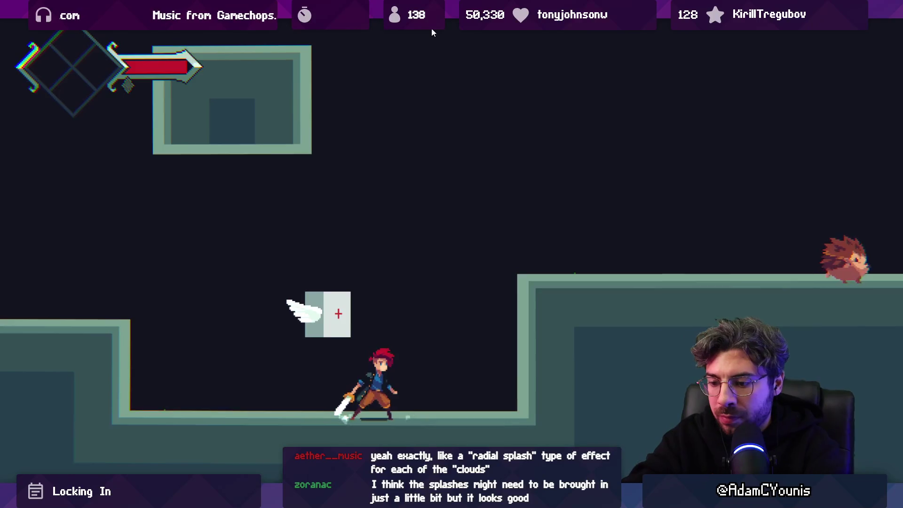
key(shift+space)
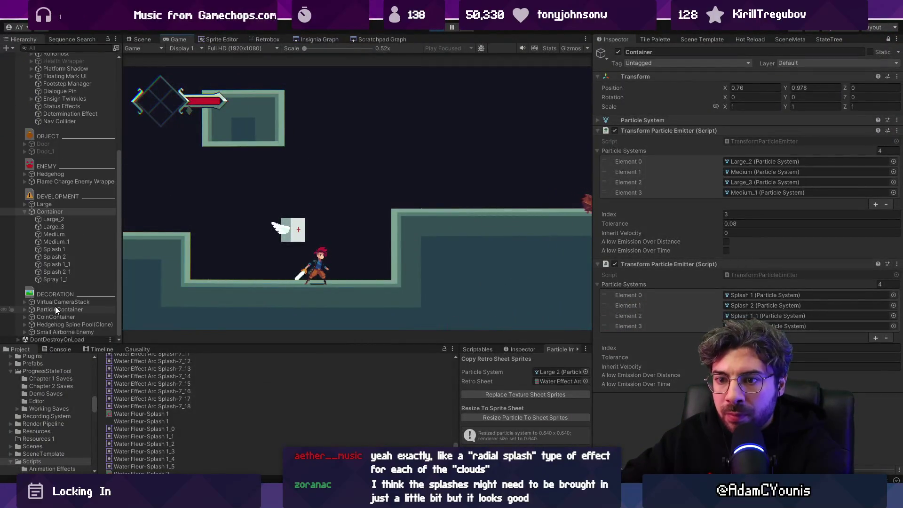
mouse_move(52, 212)
mouse_down()
mouse_move(76, 57)
mouse_move(63, 156)
mouse_up()
click(139, 39)
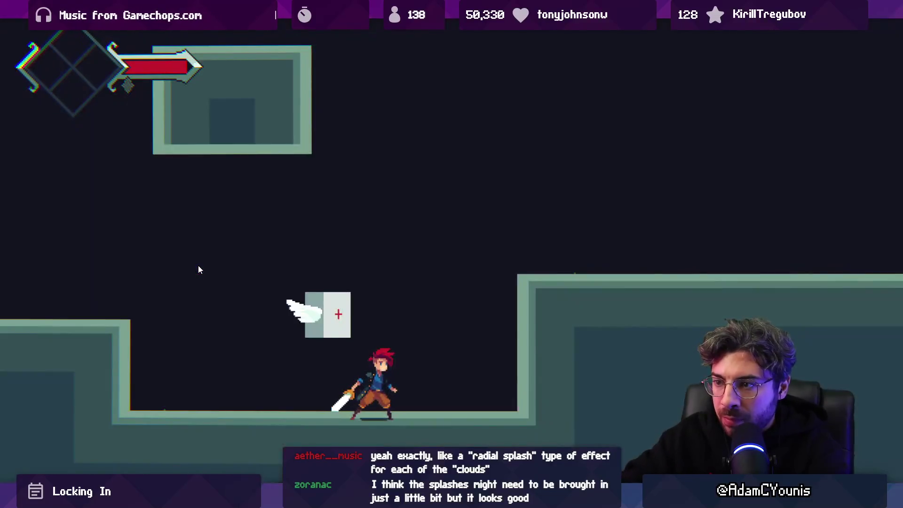
Run, jump, dash and attack enemies through the level to watch the blue splash trail
key(Left)
key(Right)
key(Left)
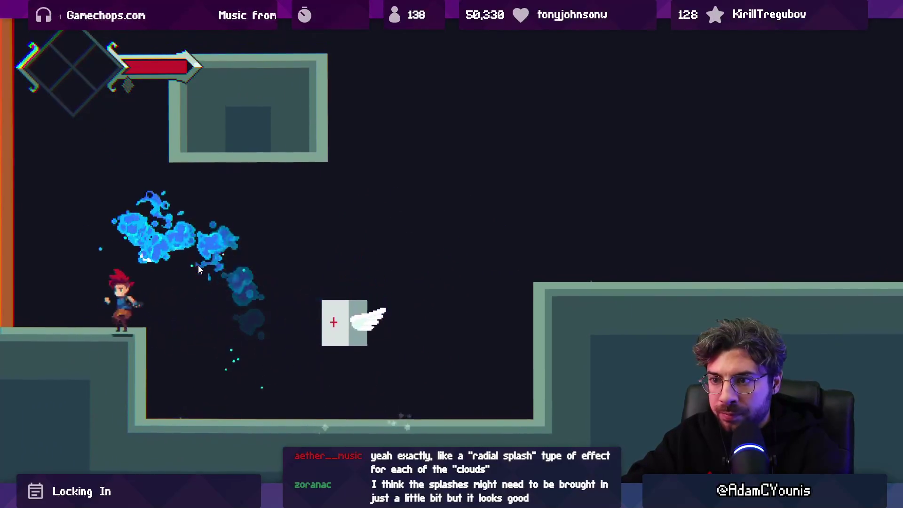
key(Left)
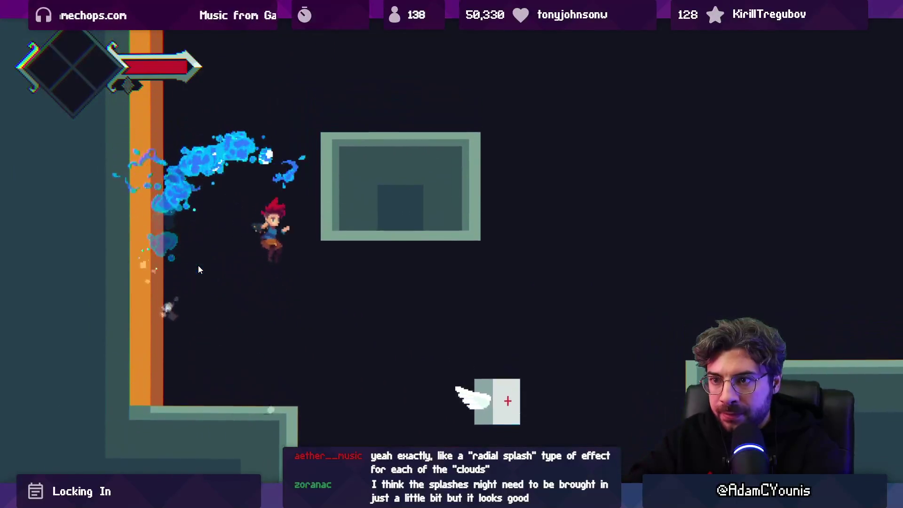
key(Right)
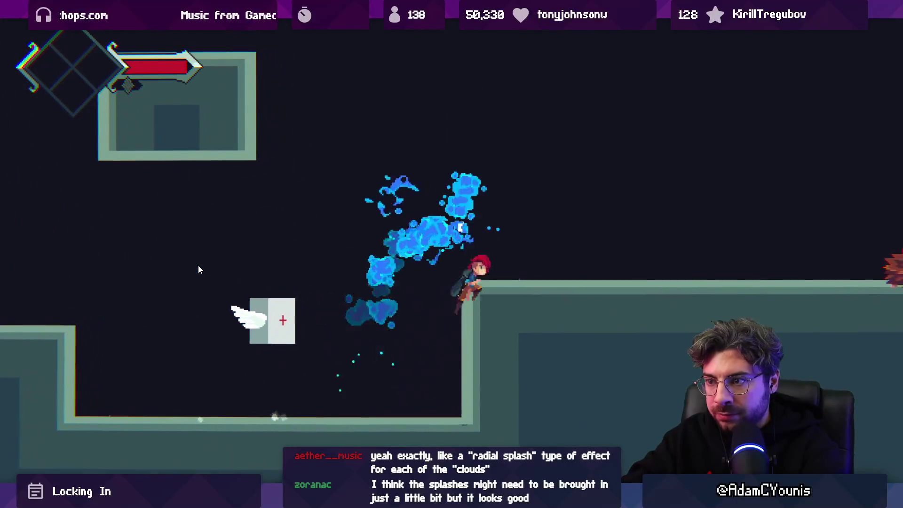
key(Left)
key(Left)
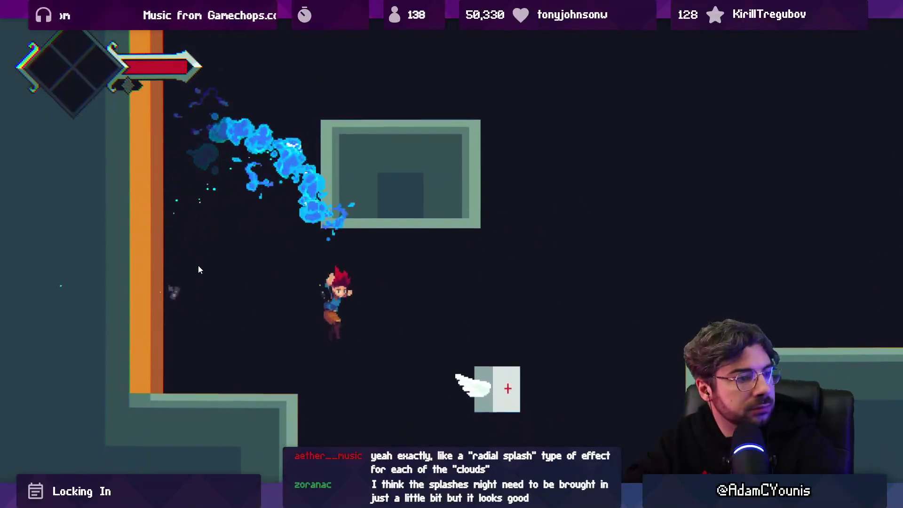
key(Right)
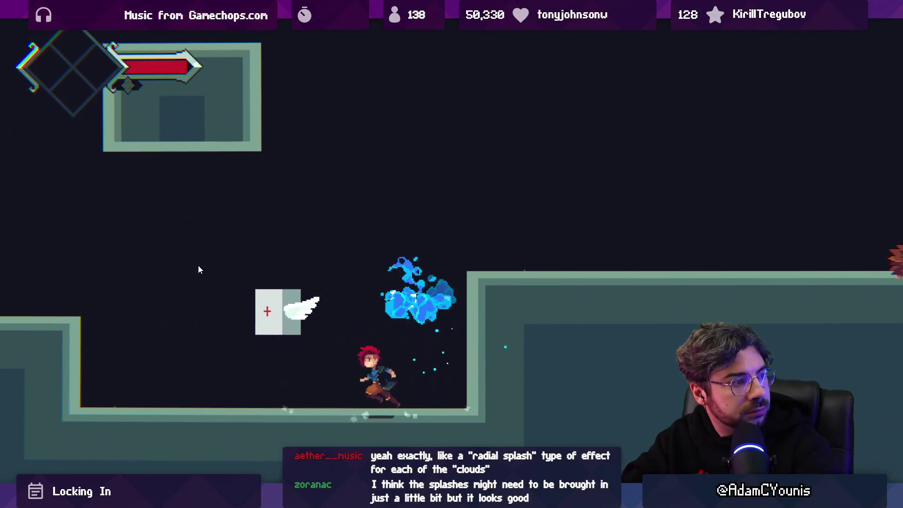
key(Right)
key(space)
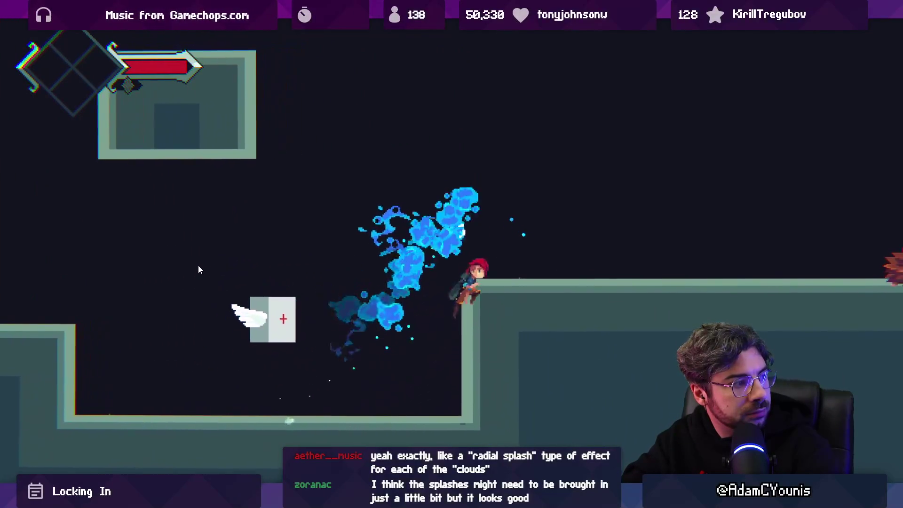
key(Right)
key(Right)
key(x)
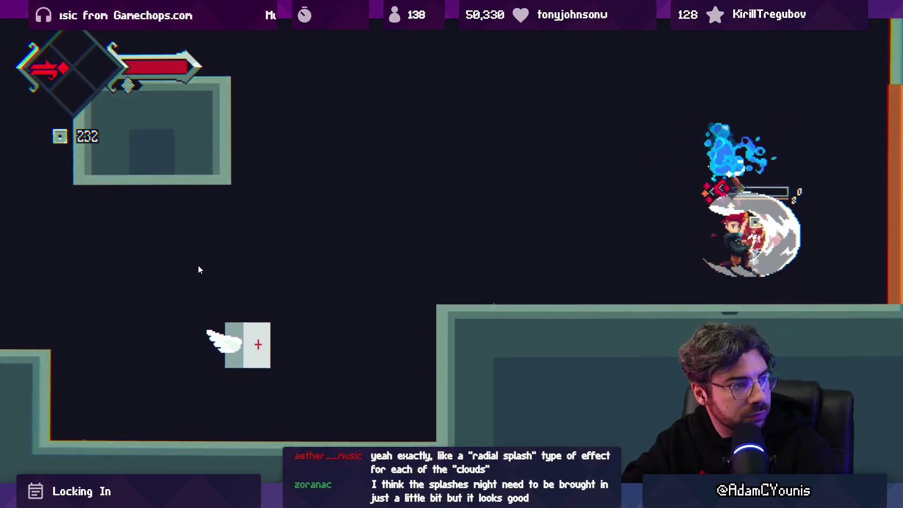
key(Left)
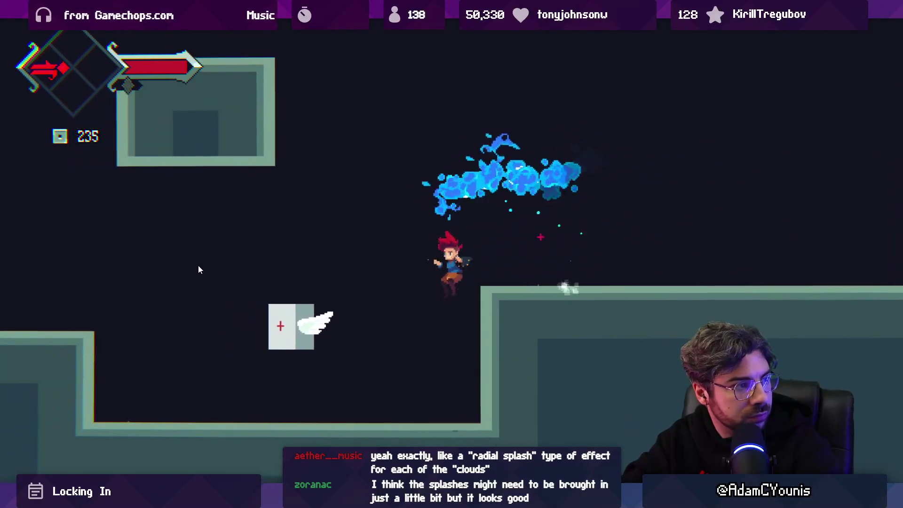
key(Left)
key(Right)
key(x)
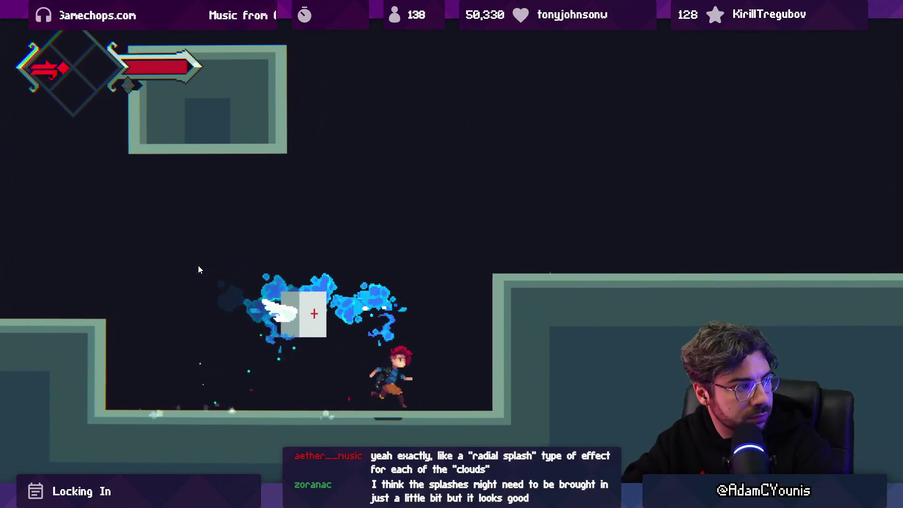
key(Right)
key(z)
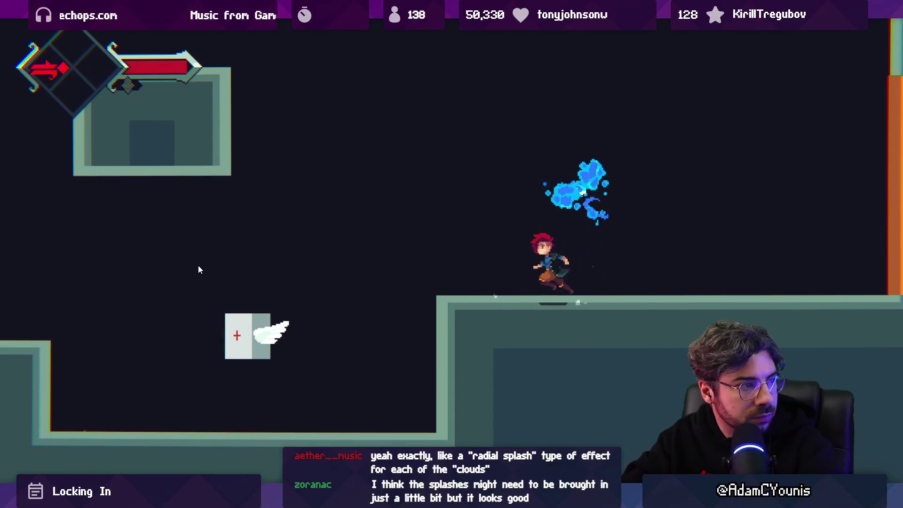
key(Right)
key(x)
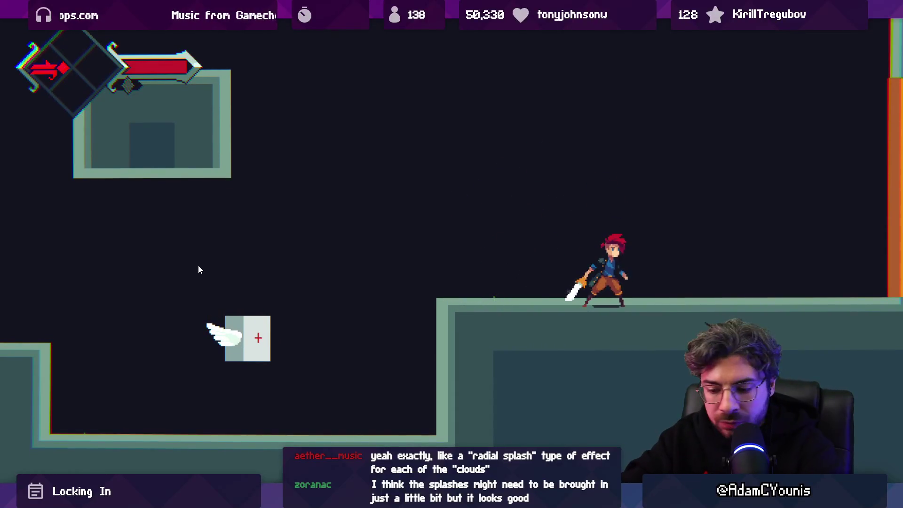
key(Escape)
scroll(66, 295, down, 6)
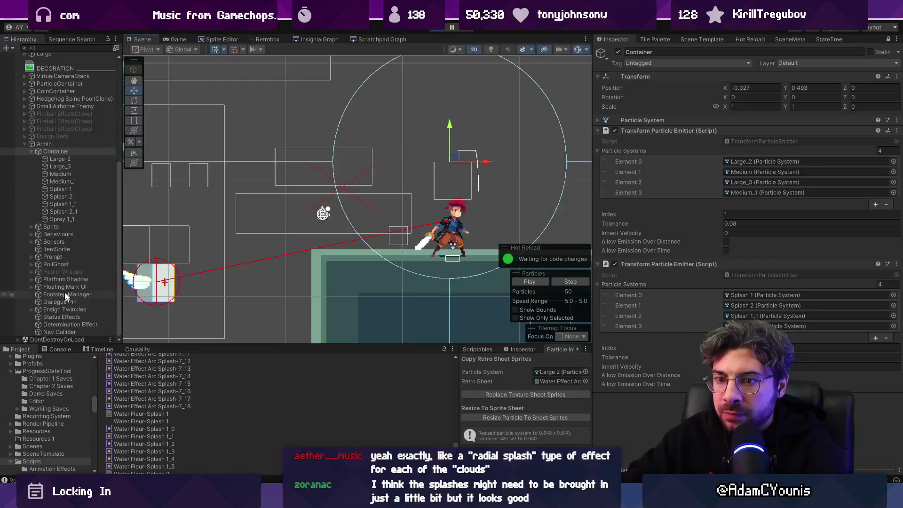
Stop the game, set Tolerance to 0.06, select Large_2 and Large_3, and play again
click(441, 29)
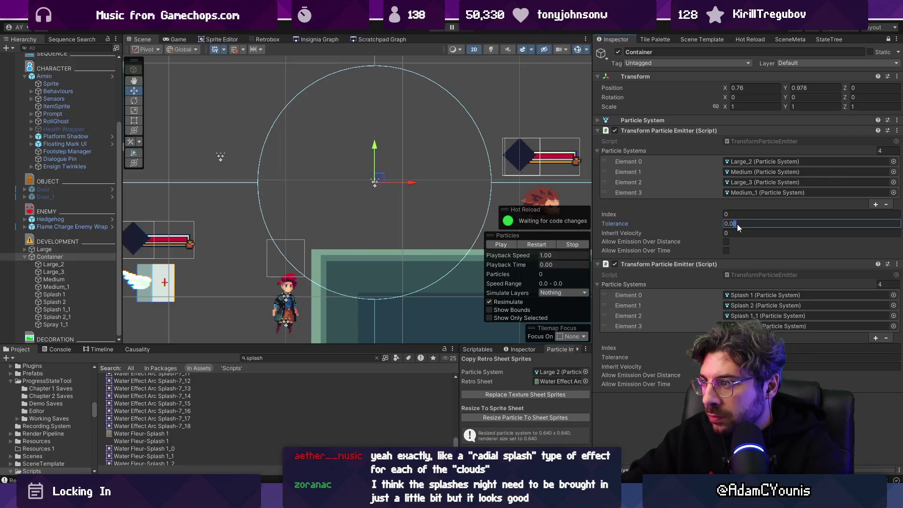
text(6)
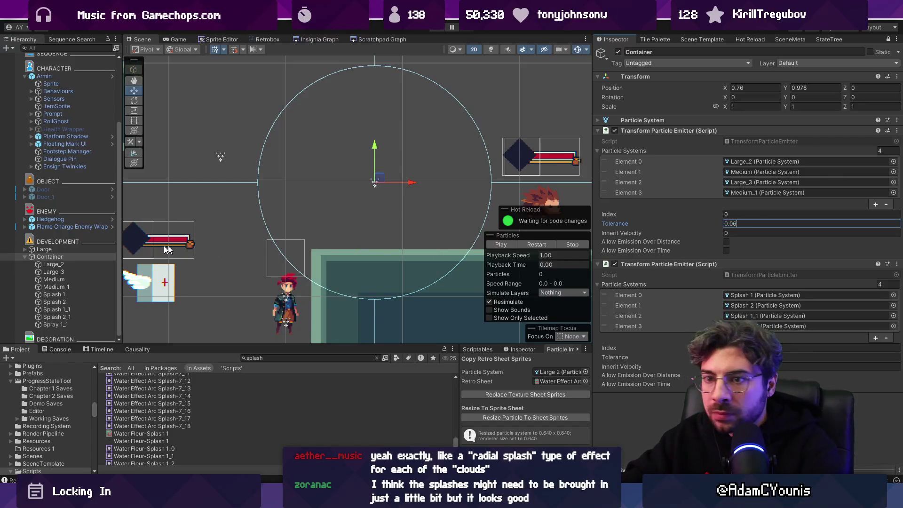
click(56, 265)
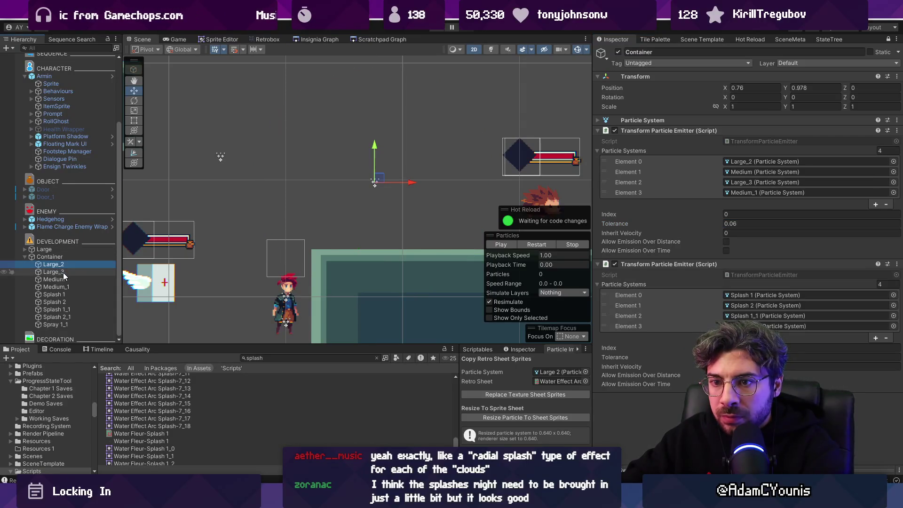
ctrl+click(63, 272)
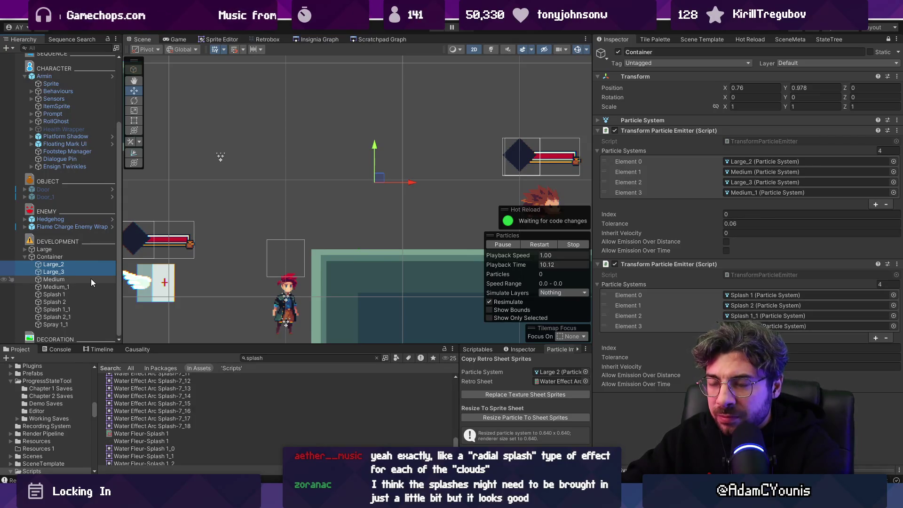
click(437, 30)
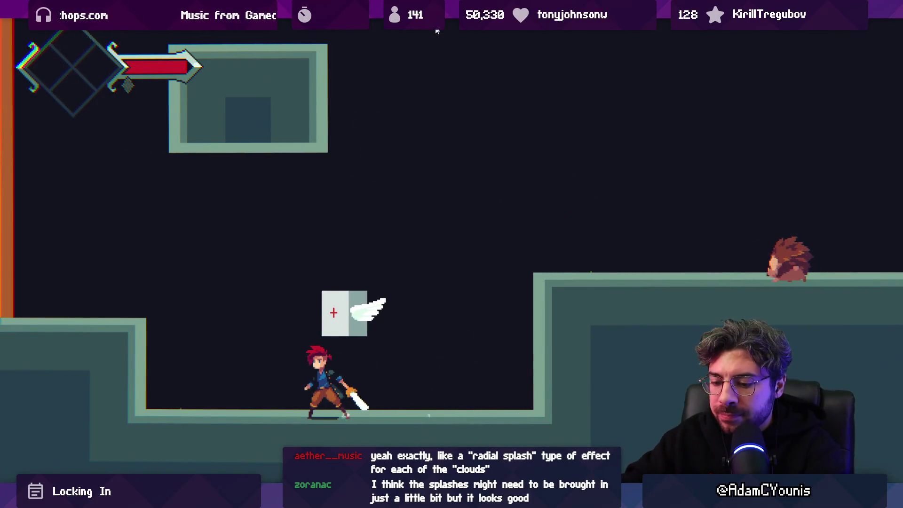
Move Container under Armin below Nav Collider and start the game full screen
key(shift+space)
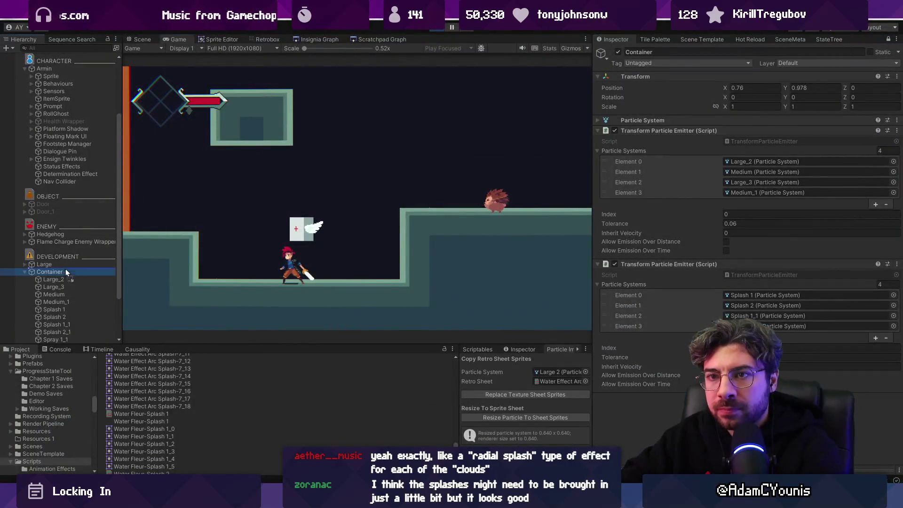
drag(83, 184, 83, 185)
click(141, 39)
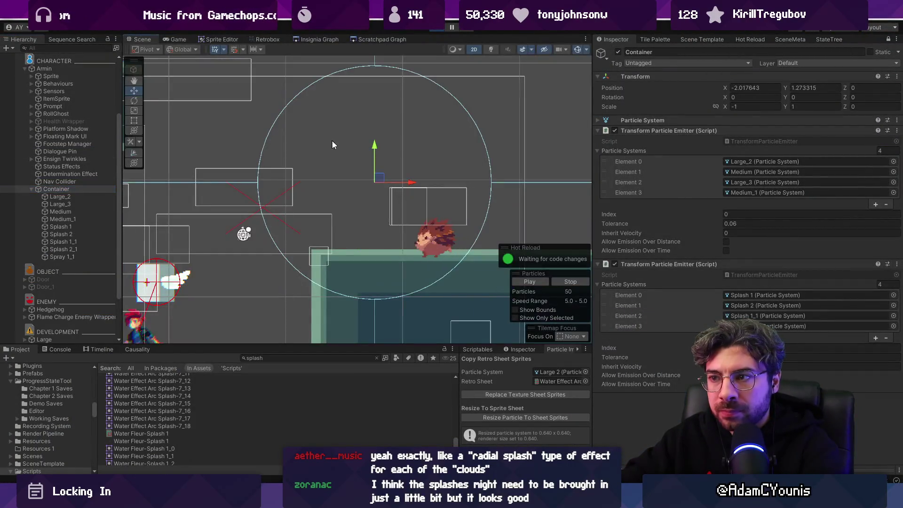
key(ctrl+p)
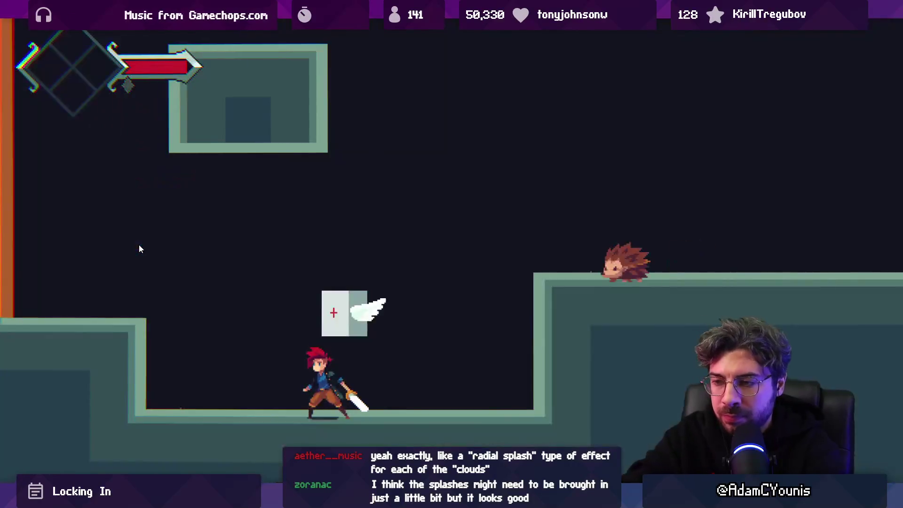
Run left and right and jump toward the right ledge to watch the splash trail
key(Left)
key(Right)
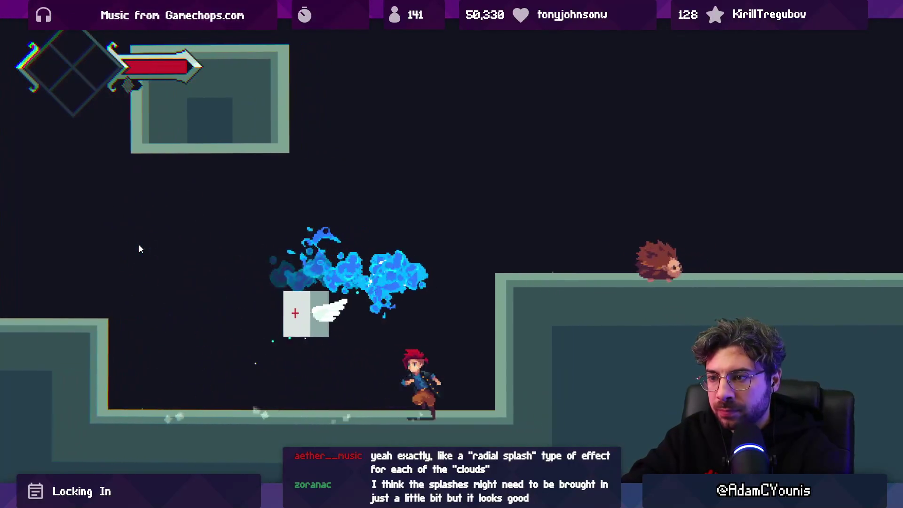
key(Left)
key(Right)
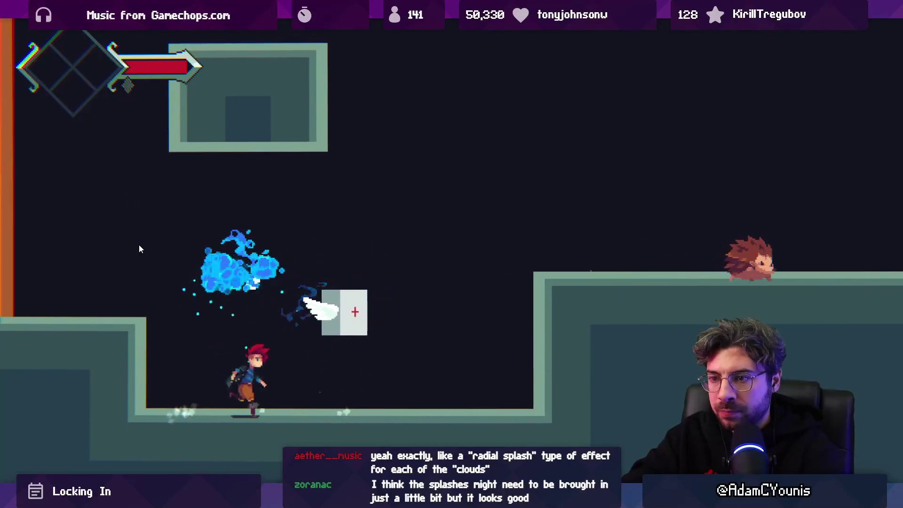
key(space)
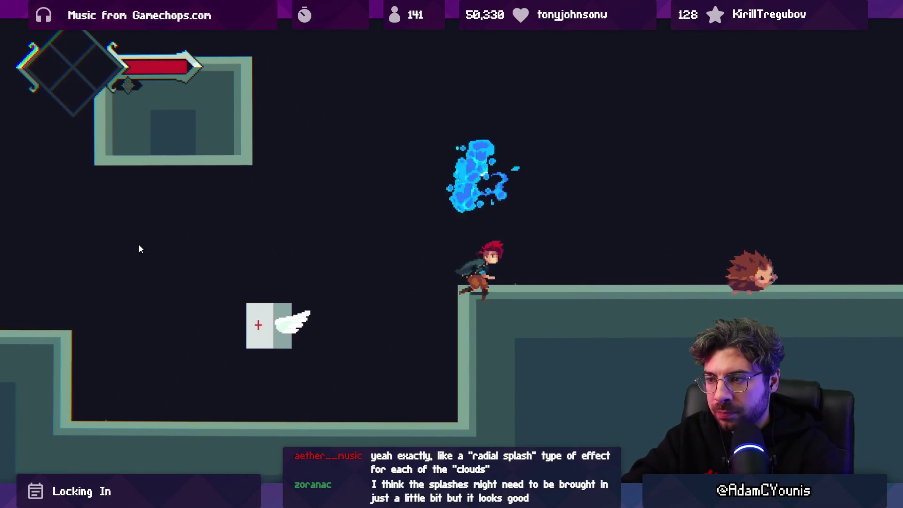
key(Left)
key(Right)
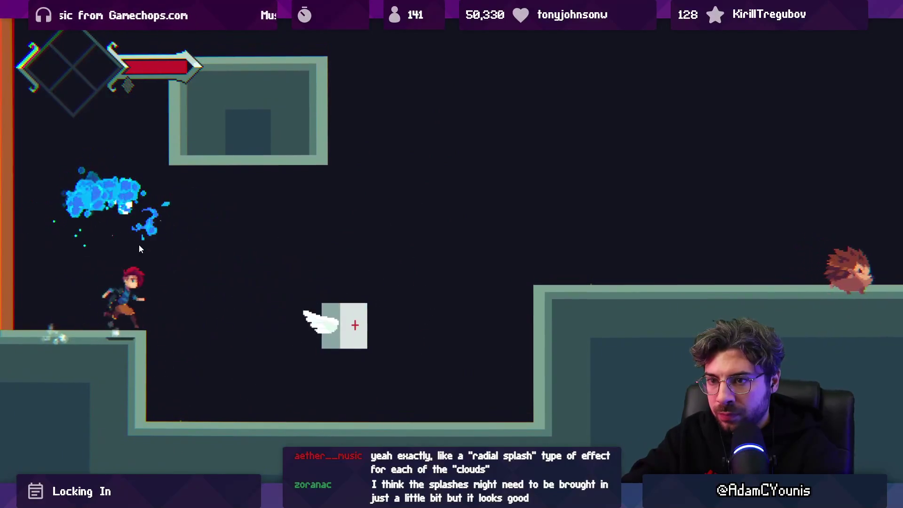
key(space)
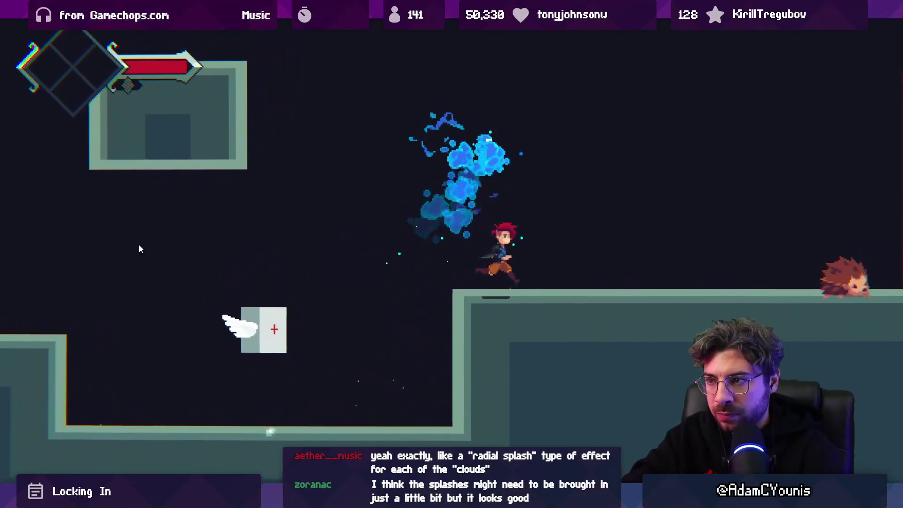
key(Left)
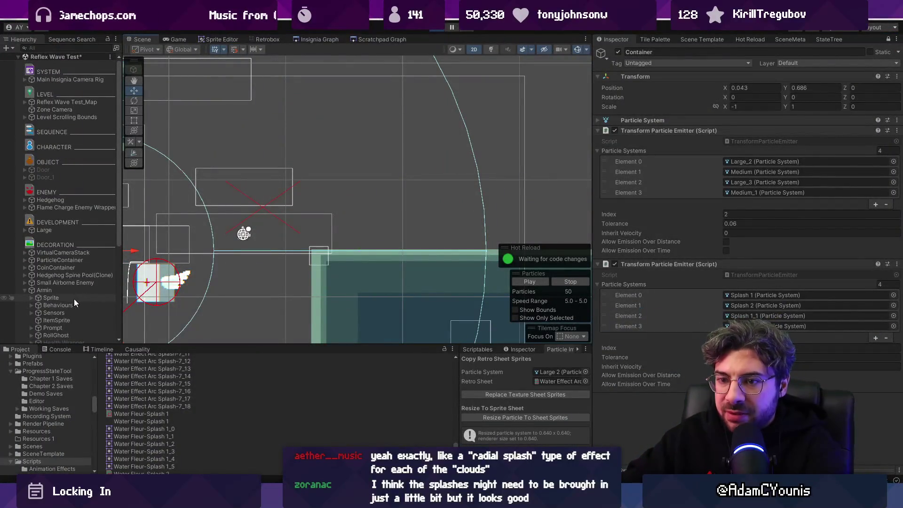
Select Large_2 through Medium_1 and playtest with the Container disabled, then re-enabled
scroll(74, 298, down, 6)
click(83, 272)
ctrl+click(83, 280)
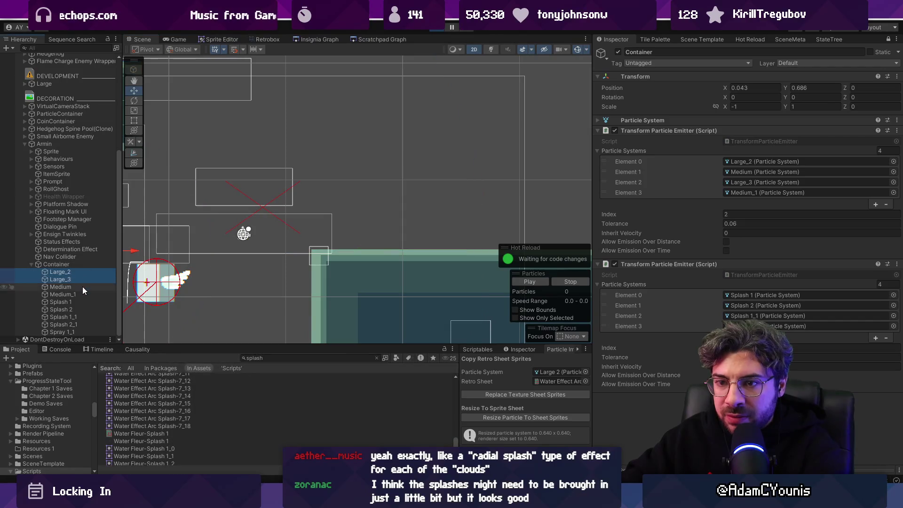
shift+click(85, 295)
key(f)
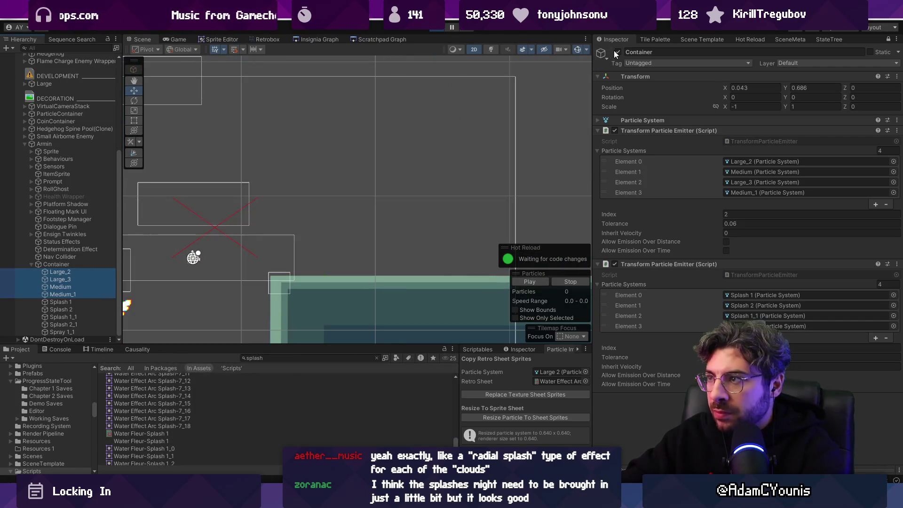
click(617, 52)
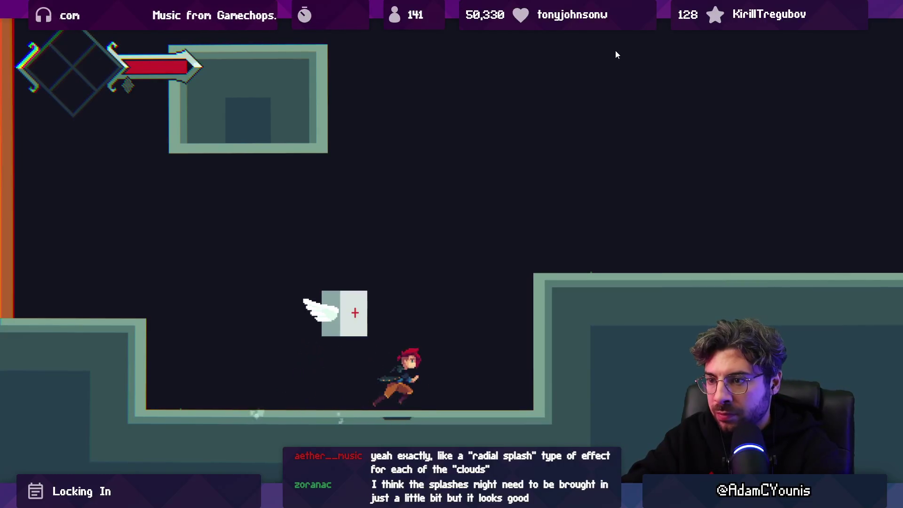
key(ctrl+p)
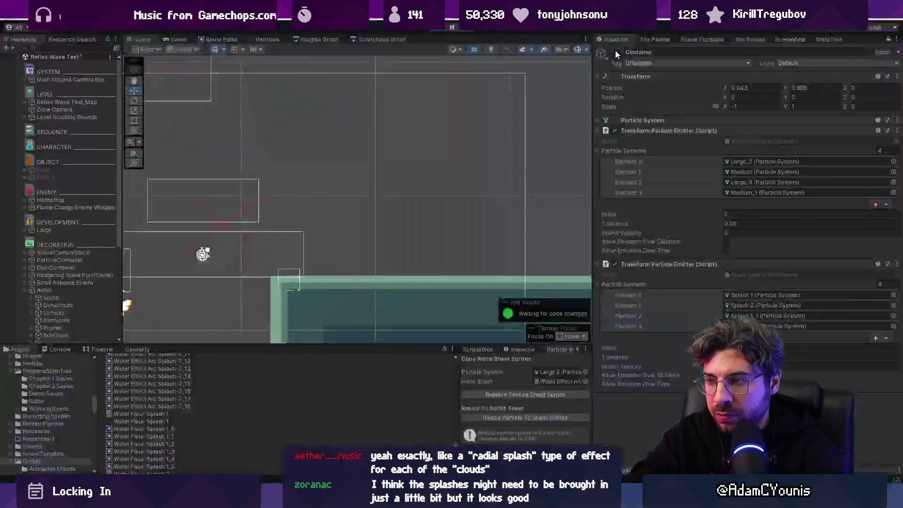
scroll(70, 261, down, 5)
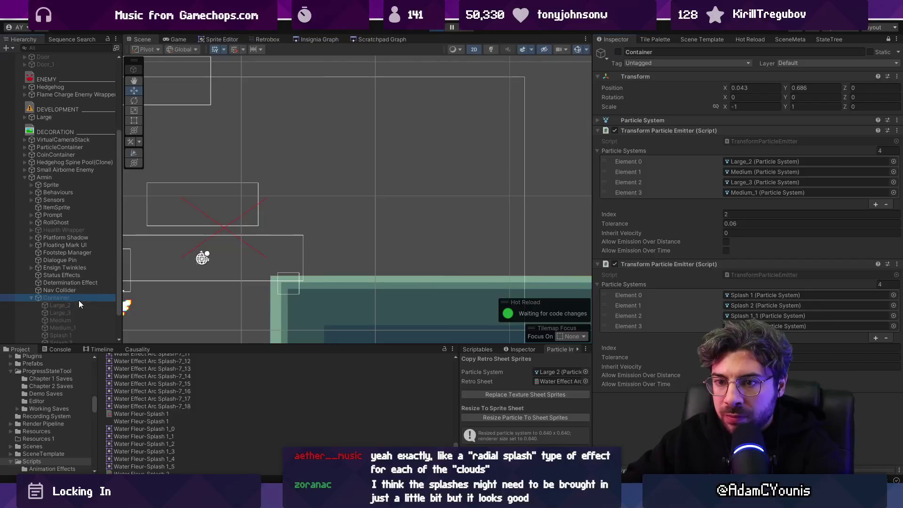
click(618, 52)
key(ctrl+p)
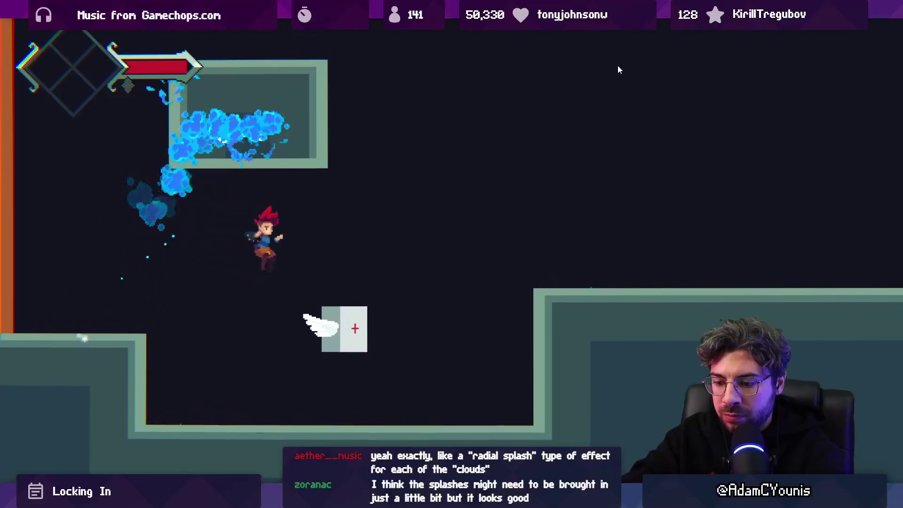
key(ctrl+p)
Show all four splash systems in the Inspector, playtest again, then select Aseprite frames 35–40
click(86, 305)
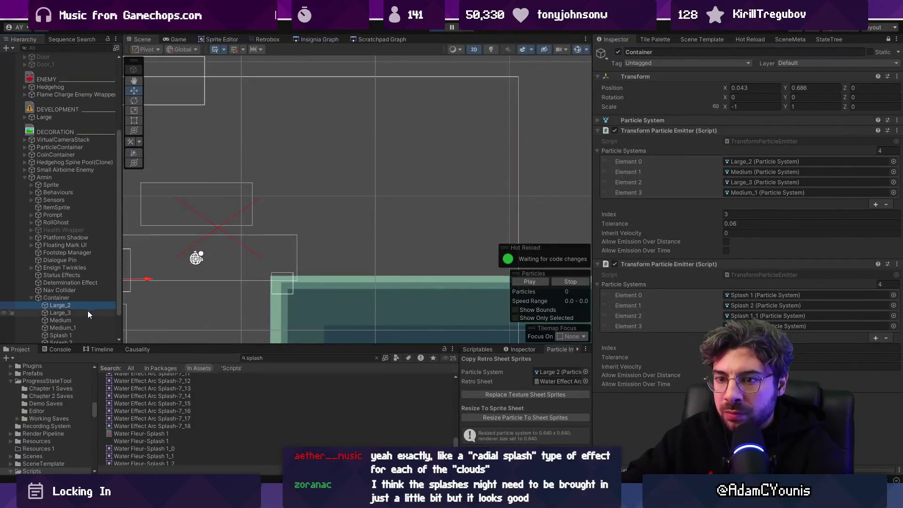
shift+click(86, 327)
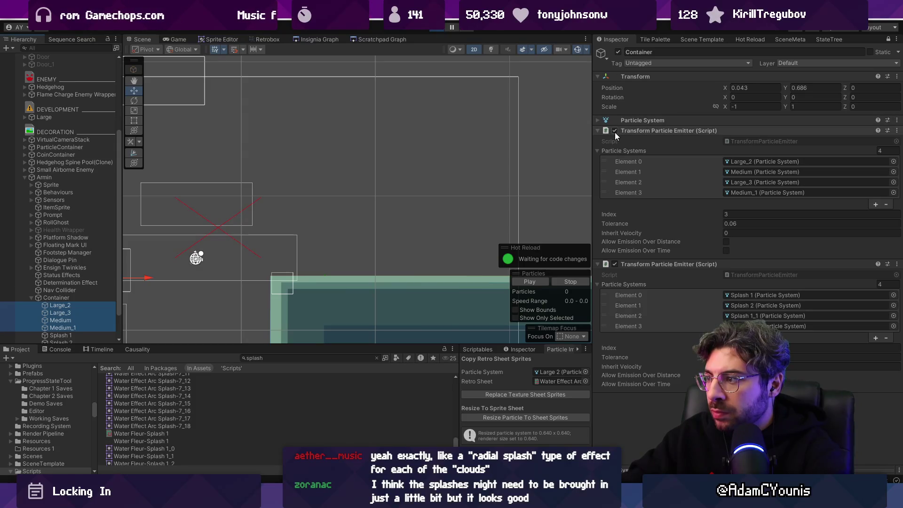
click(889, 40)
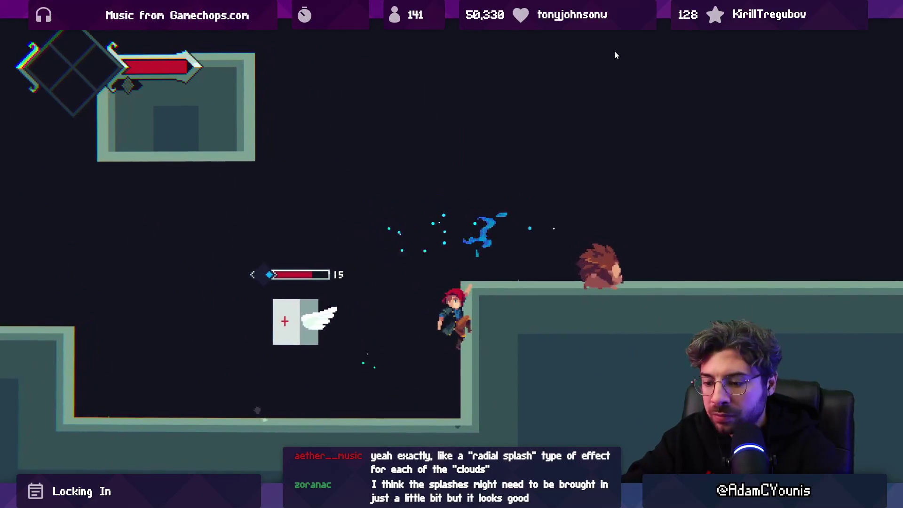
key(shift+space)
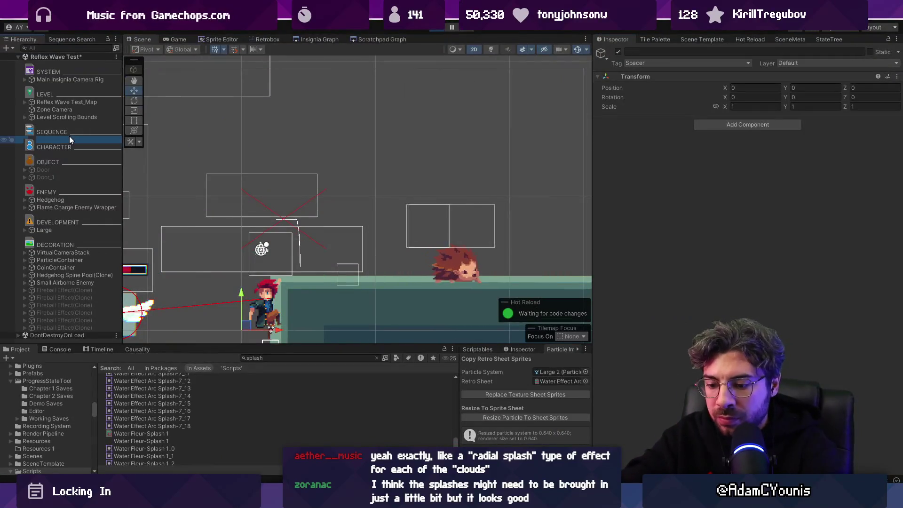
key(shift+space)
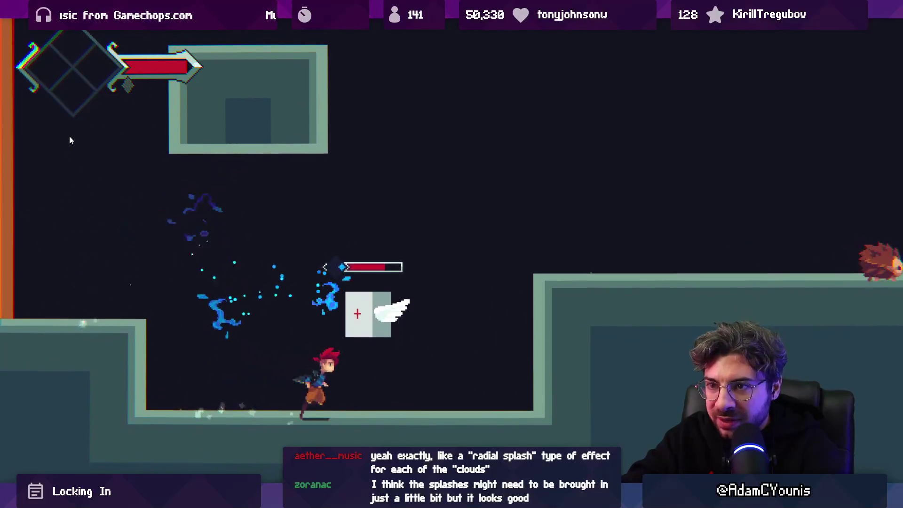
key(shift+space)
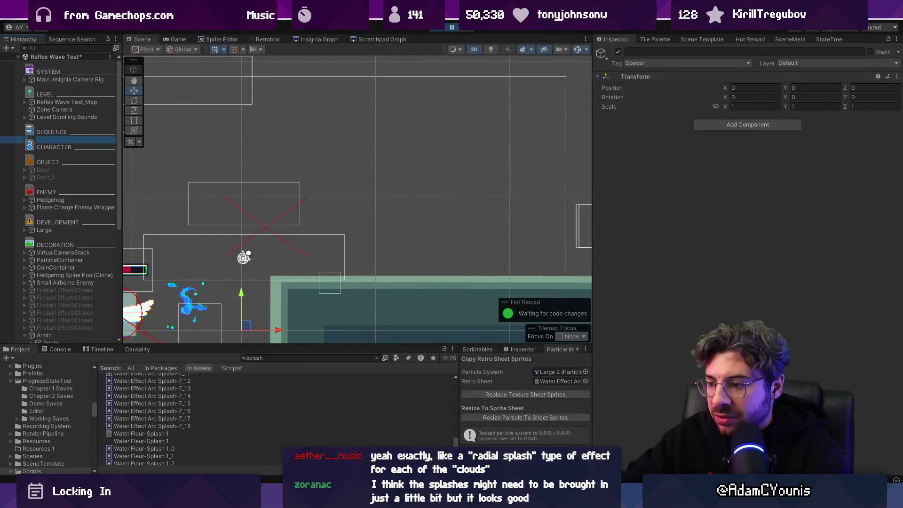
key(alt+Tab)
mouse_move(598, 354)
mouse_down()
mouse_move(658, 354)
mouse_move(651, 355)
mouse_up()
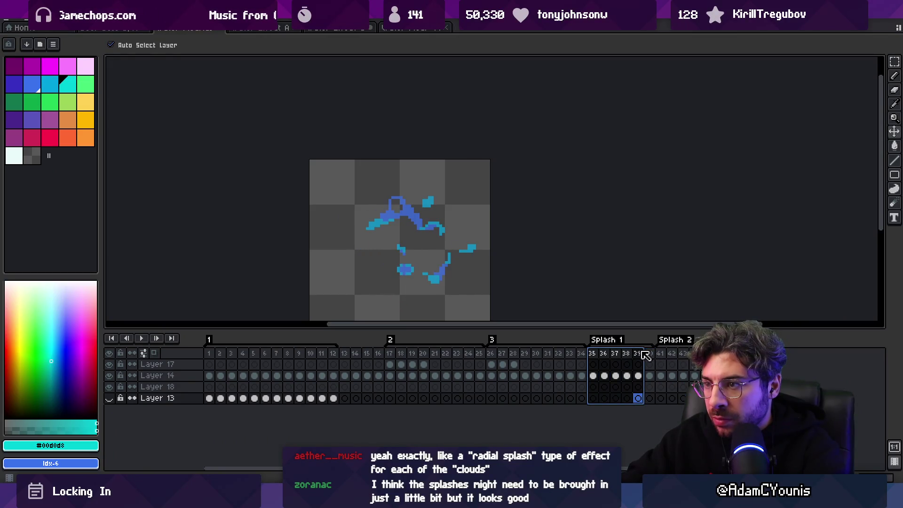
Select Layer 14's frame-40 cel and save, overwriting the exported splash sprite sheet
click(650, 376)
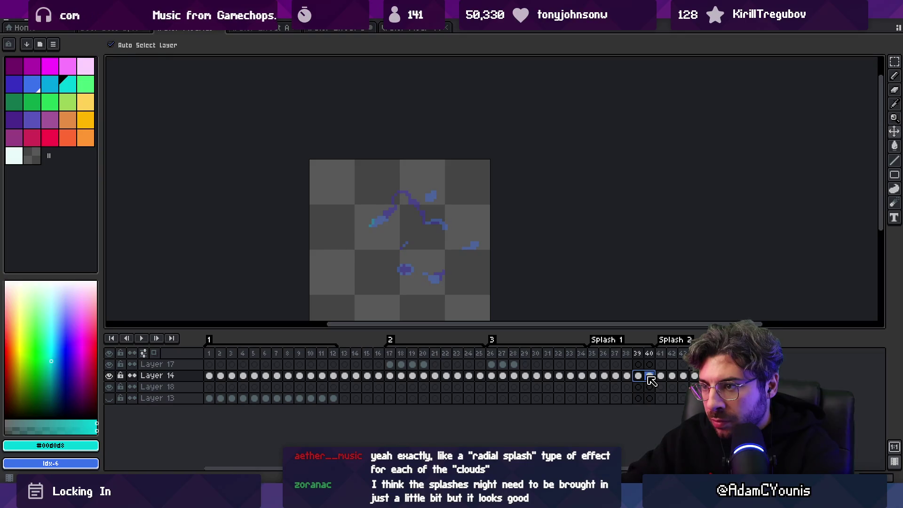
key(ctrl+s)
key(Return)
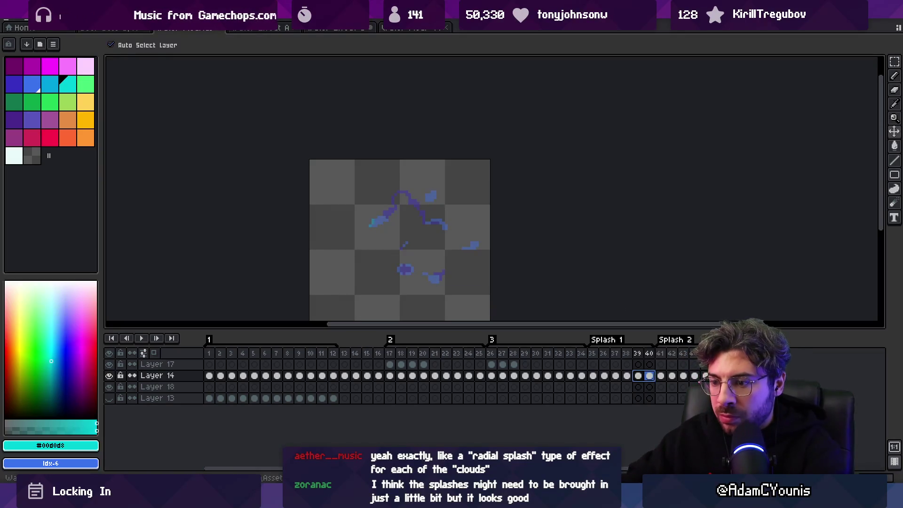
key(alt+Tab)
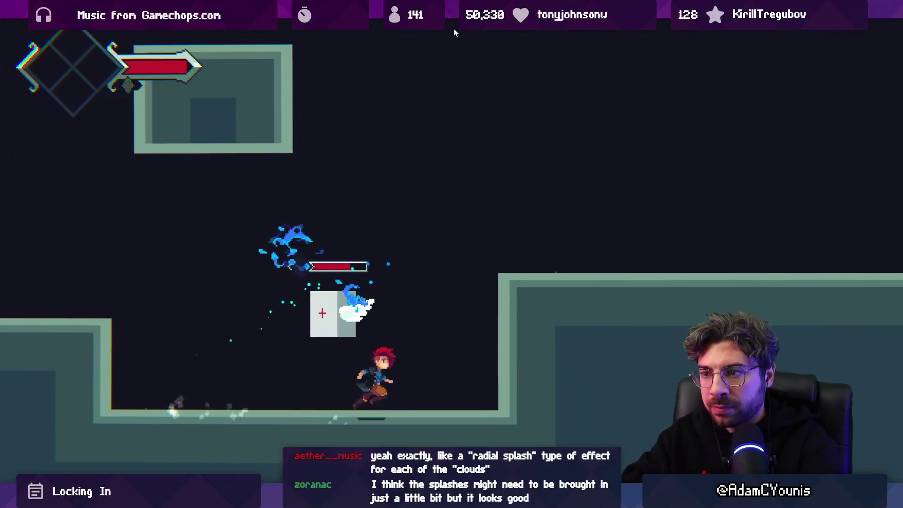
Pause and resume the game, then run and jump the character around the platforms and left wall
click(454, 29)
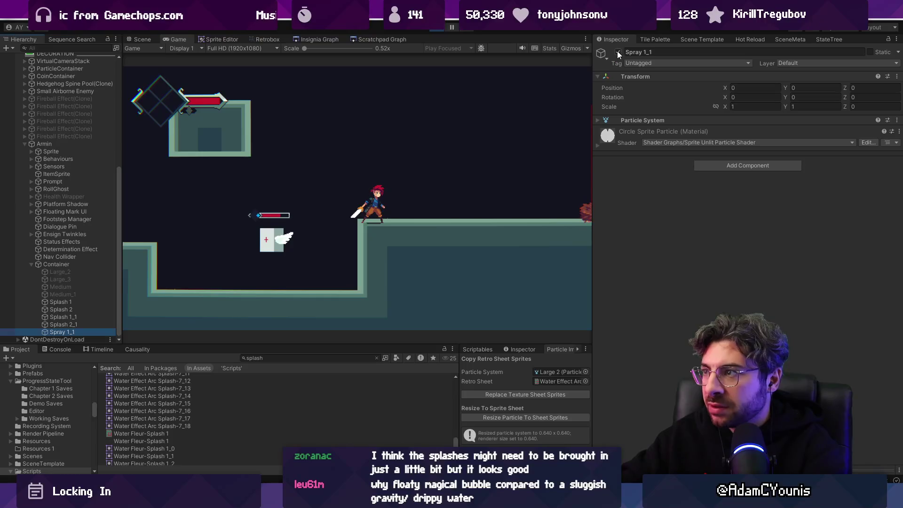
key(ctrl+shift+p)
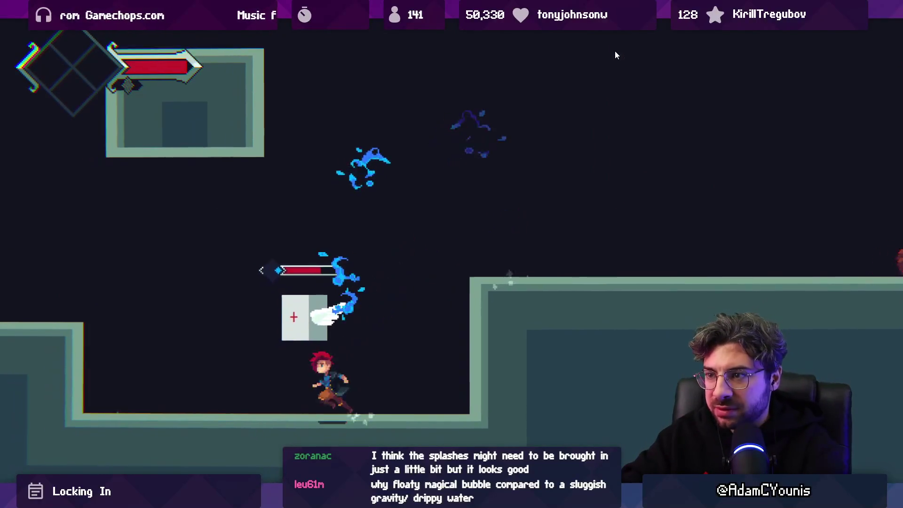
key(Left)
key(Right)
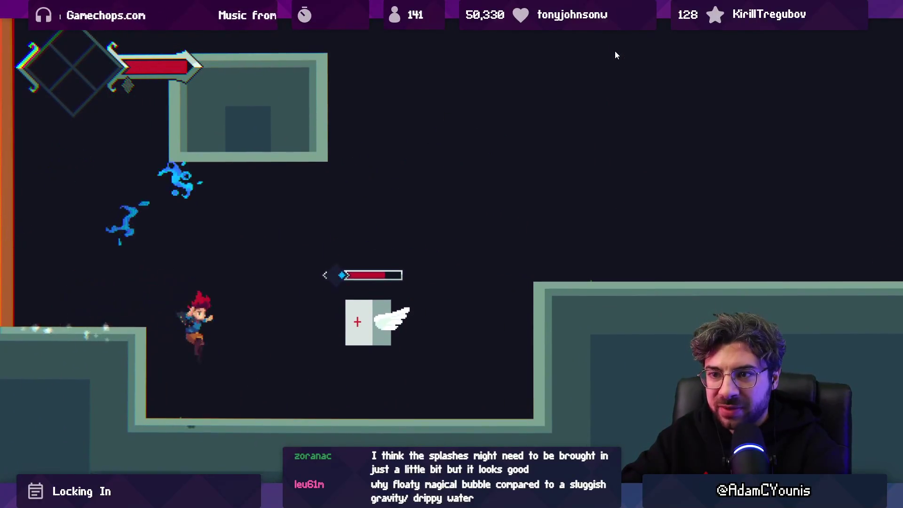
key(Right)
key(space)
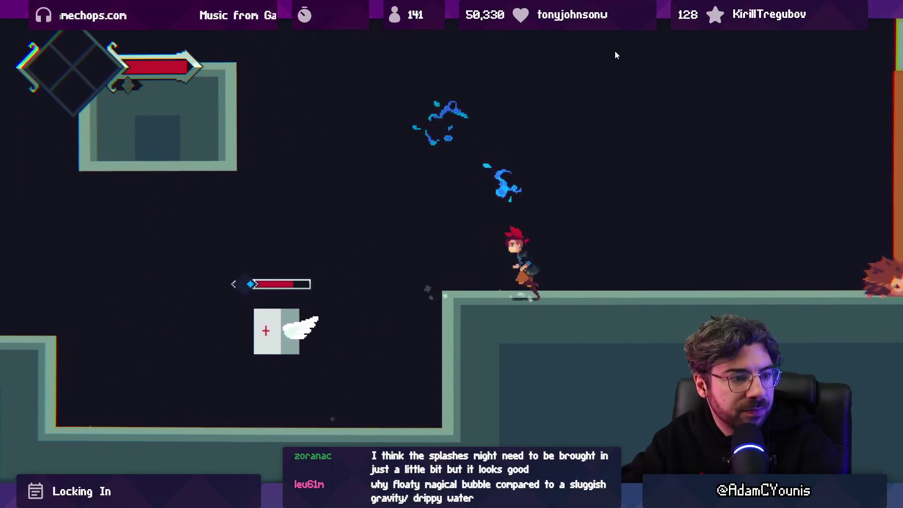
key(Left)
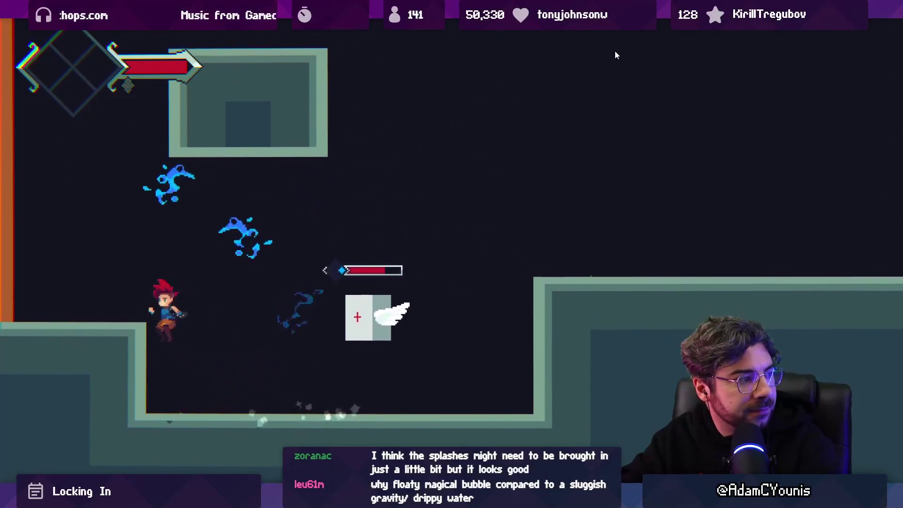
key(space)
key(Right)
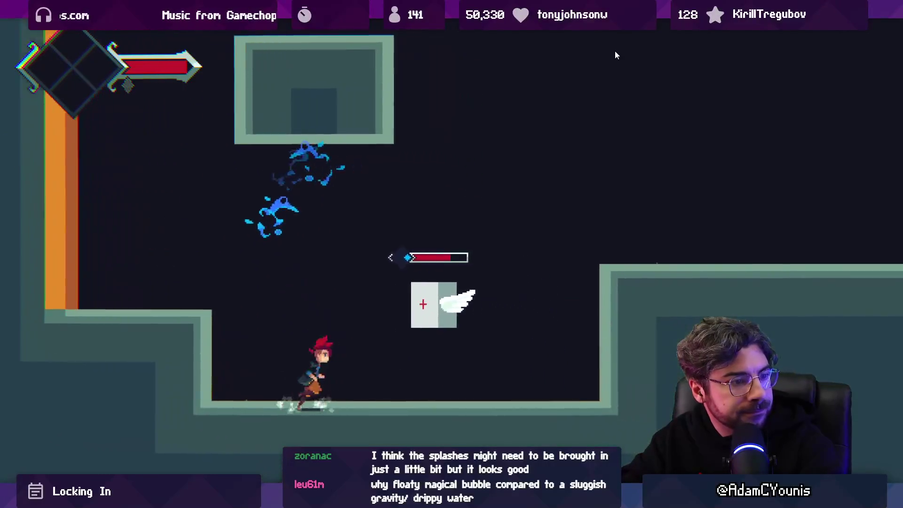
key(space)
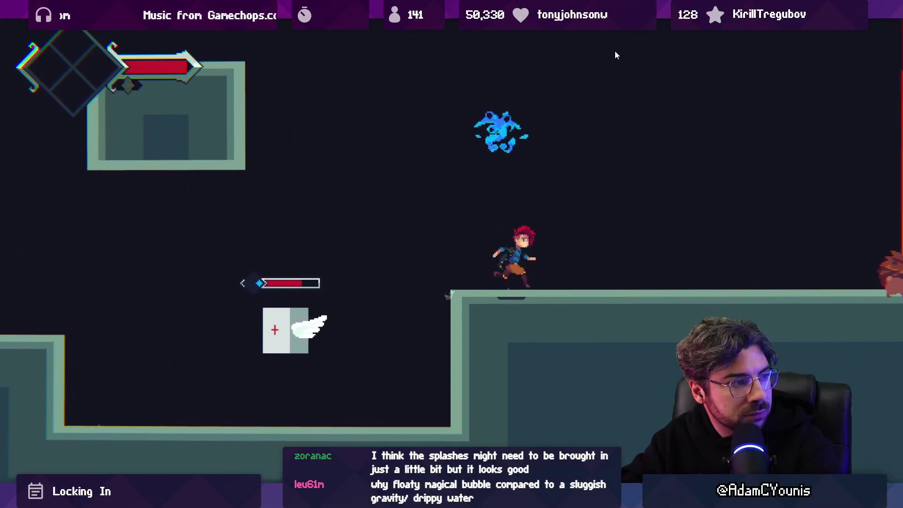
Face the fire enemy, then slash and dash through to defeat it
key(Left)
key(Right)
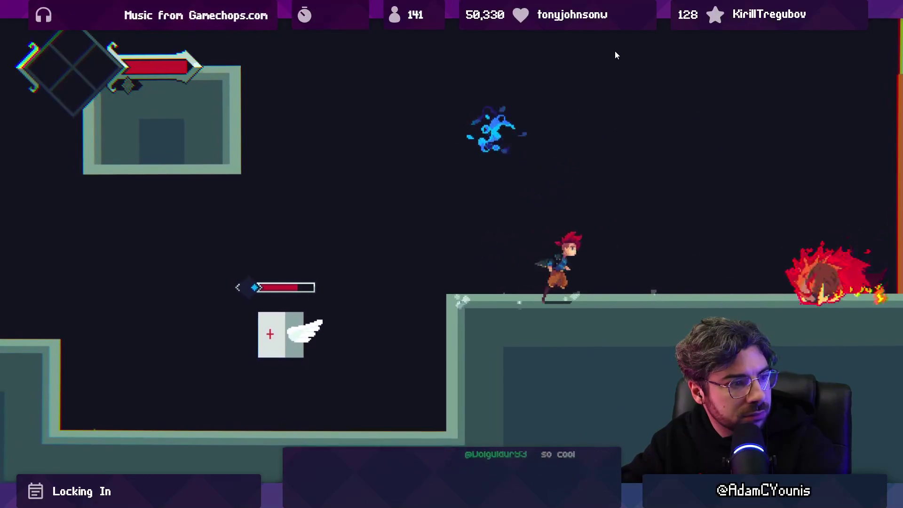
key(x)
key(space)
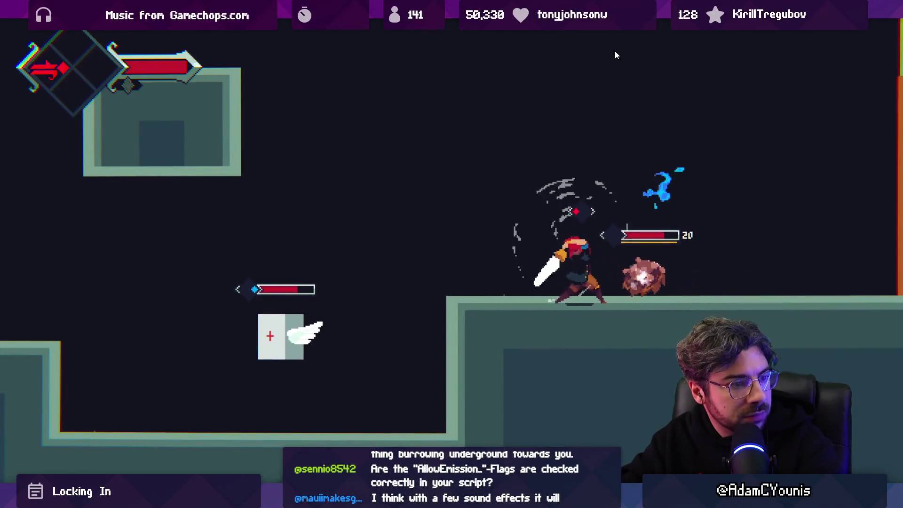
key(x)
key(x)
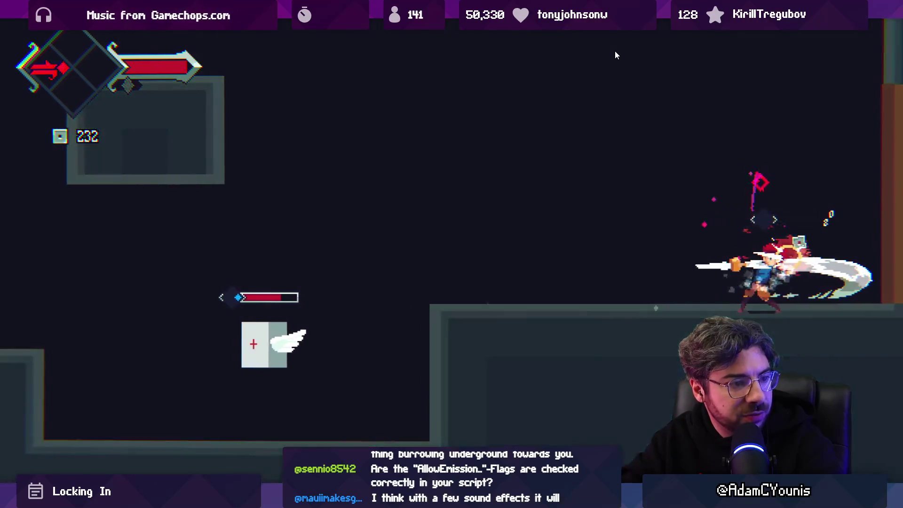
Jump toward the health pickup, ledge and orange wall, then restore the normal editor layout
key(Left)
key(space)
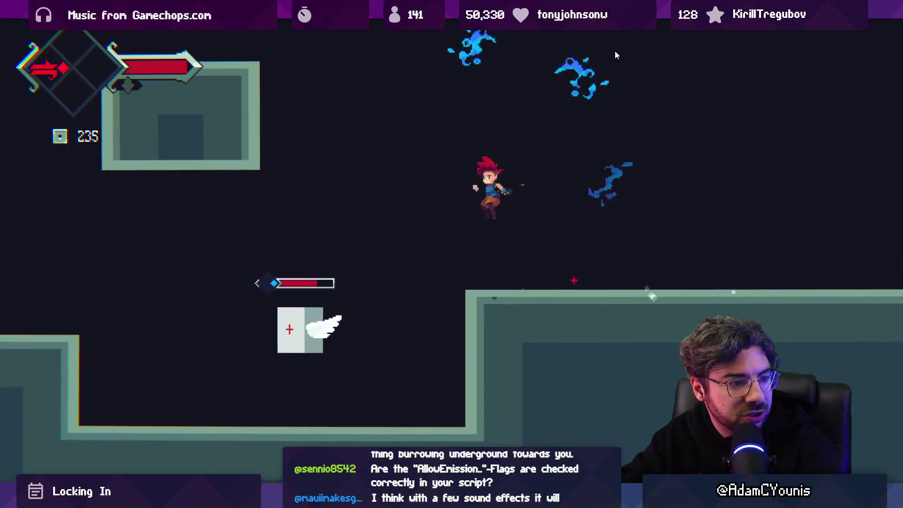
key(Left)
key(space)
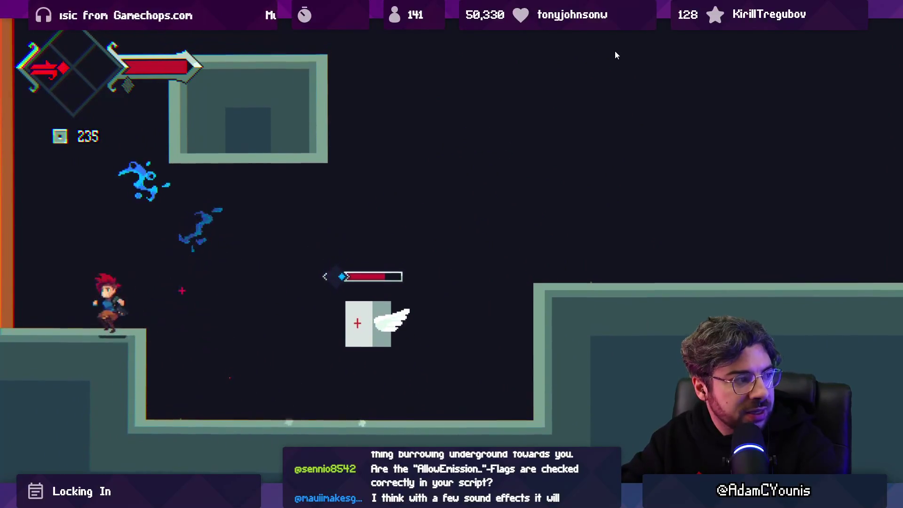
key(Right)
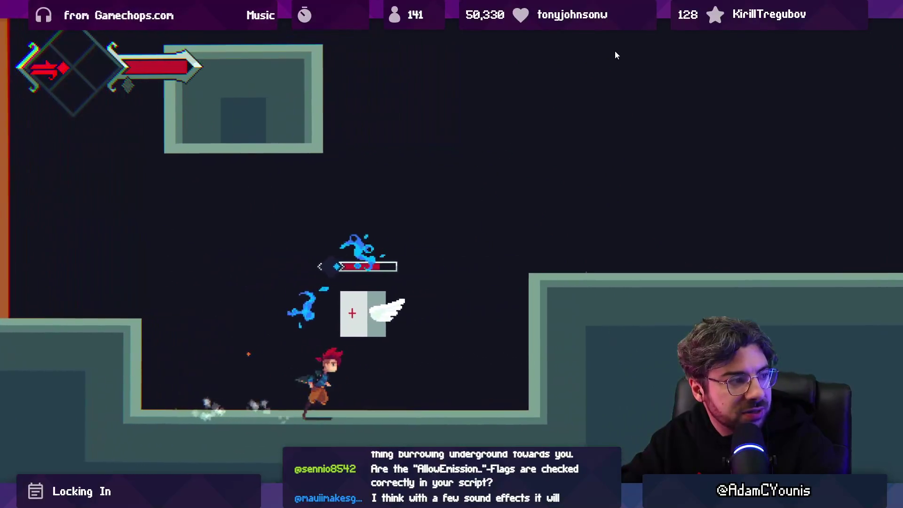
key(Right)
key(space)
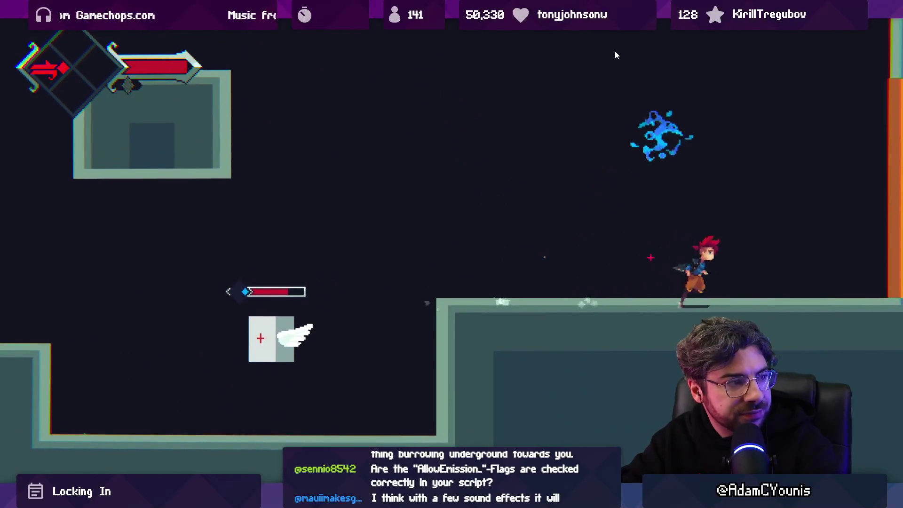
key(space)
key(Left)
key(x)
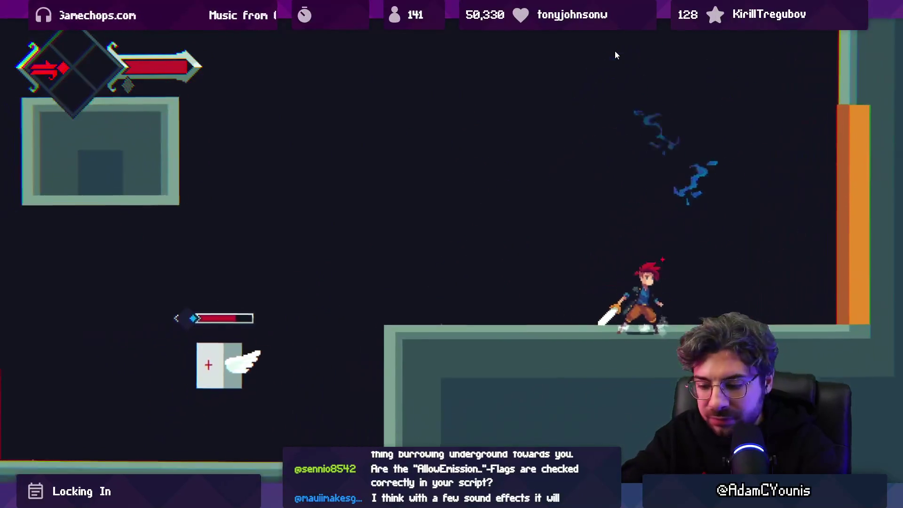
key(shift+space)
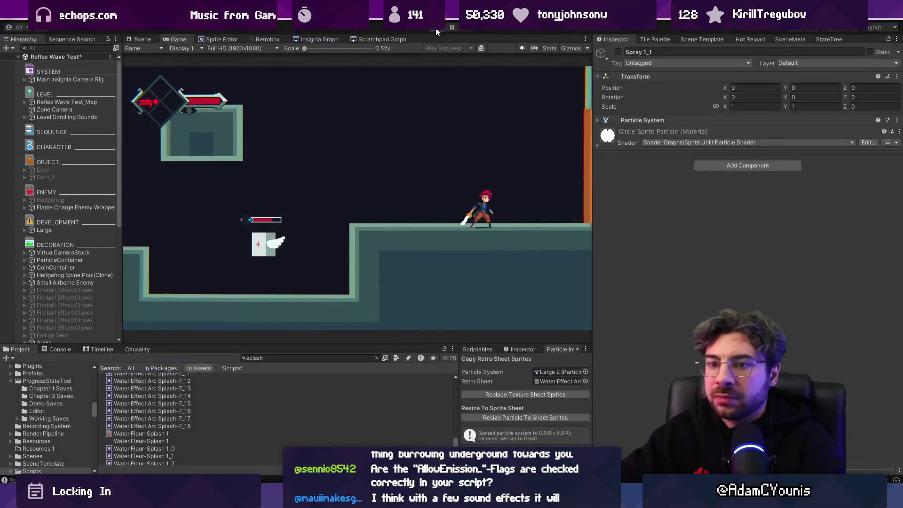
key(ctrl+1)
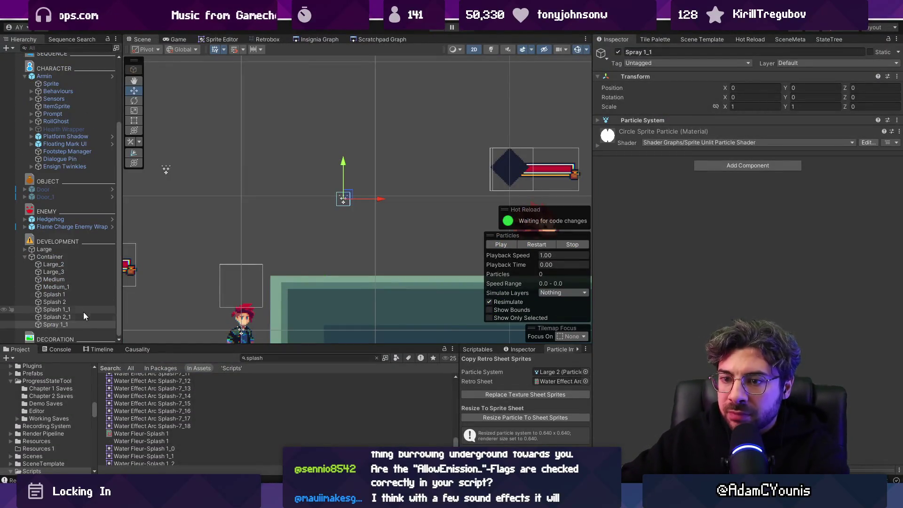
Select the Splash 1 through Splash 2_1 particle systems and set Start Lifetime to 0.4
click(80, 295)
shift+click(83, 316)
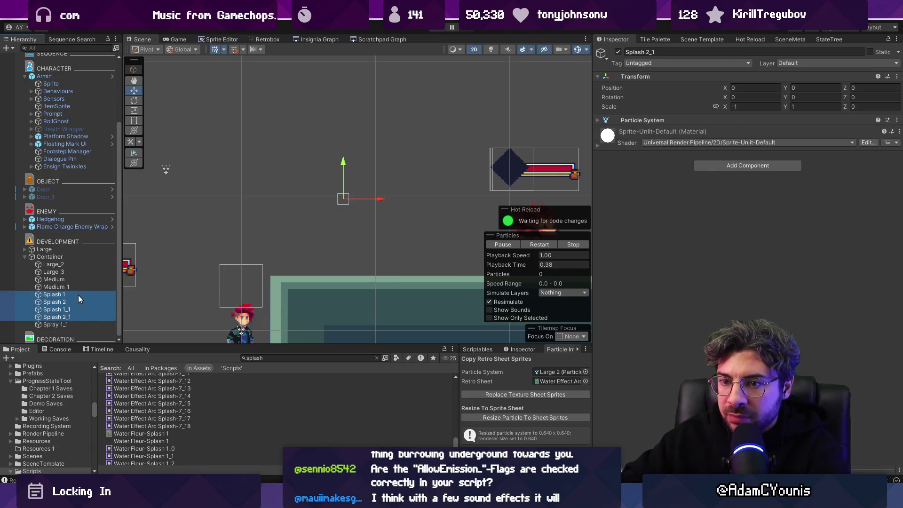
click(642, 121)
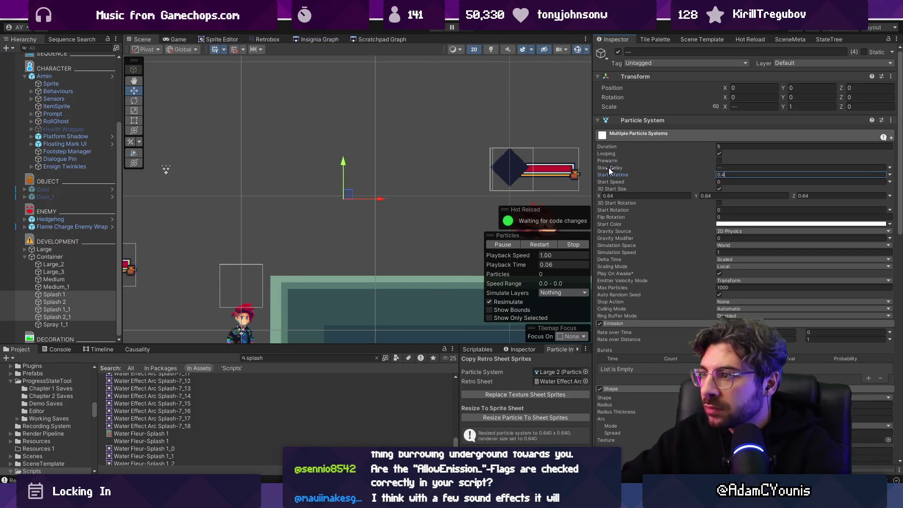
Playtest by dragging the Container upward to preview its trail, stop, then open Fork's local changes
click(441, 28)
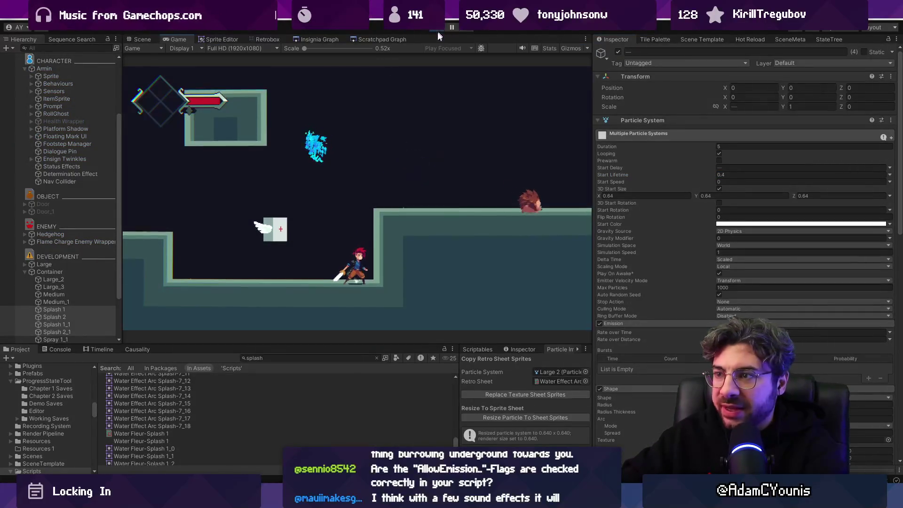
click(82, 272)
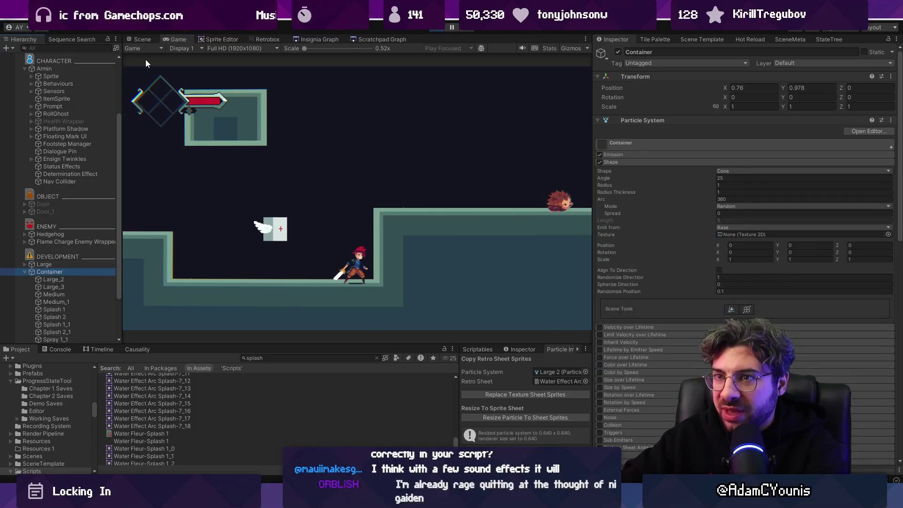
click(141, 39)
mouse_move(357, 175)
mouse_down()
mouse_move(329, 174)
mouse_move(230, 117)
mouse_move(410, 89)
mouse_move(358, 142)
mouse_up()
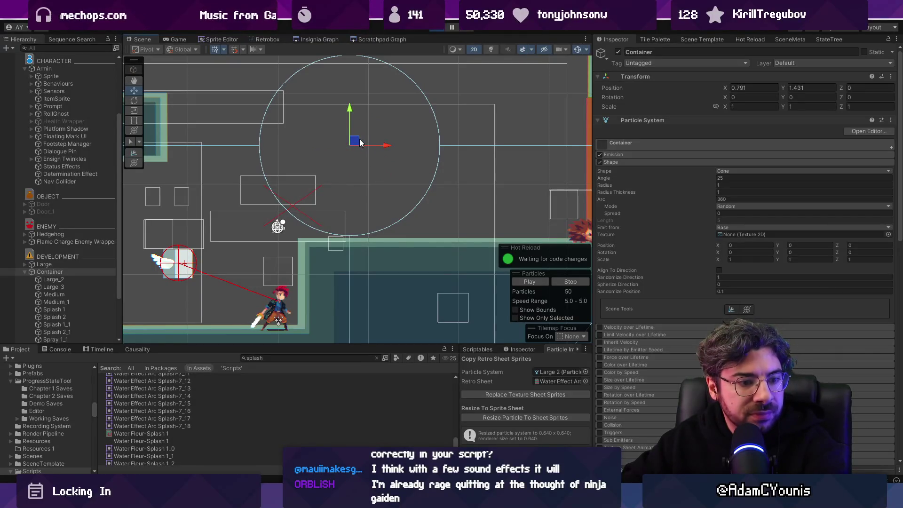
click(438, 29)
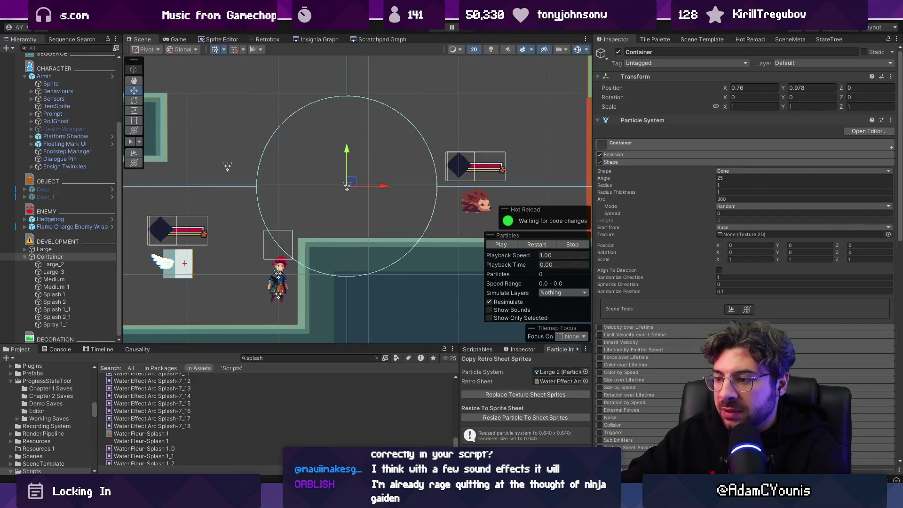
key(alt+Tab)
click(85, 60)
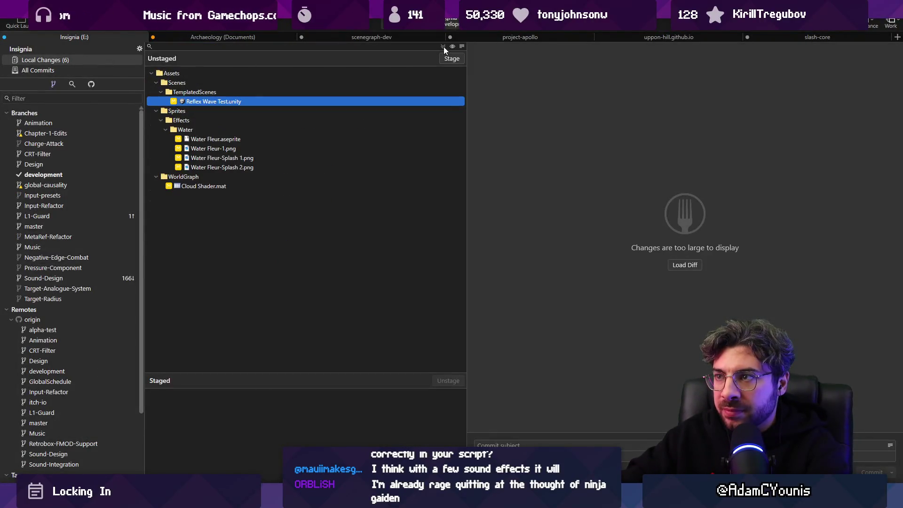
Stage all six files, commit them as 'Updates Water Particles', then zoom out Unity's Scene view
click(450, 57)
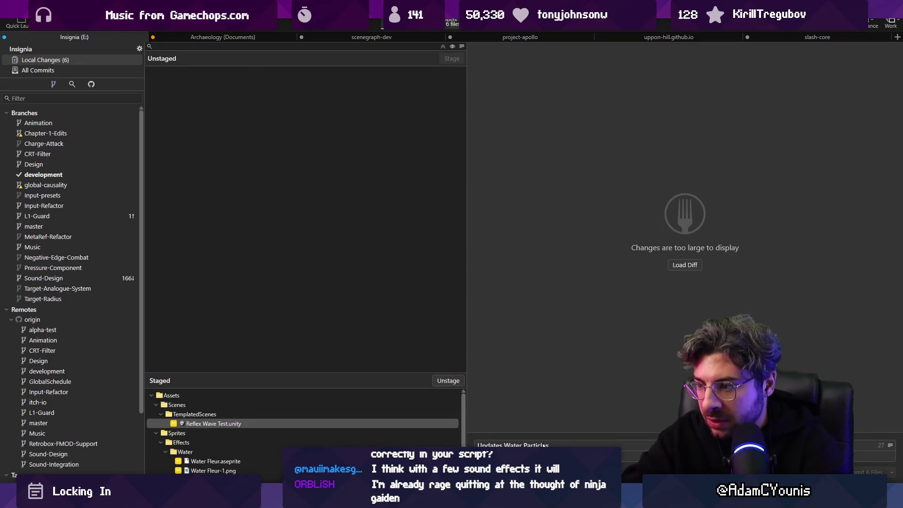
key(ctrl+Return)
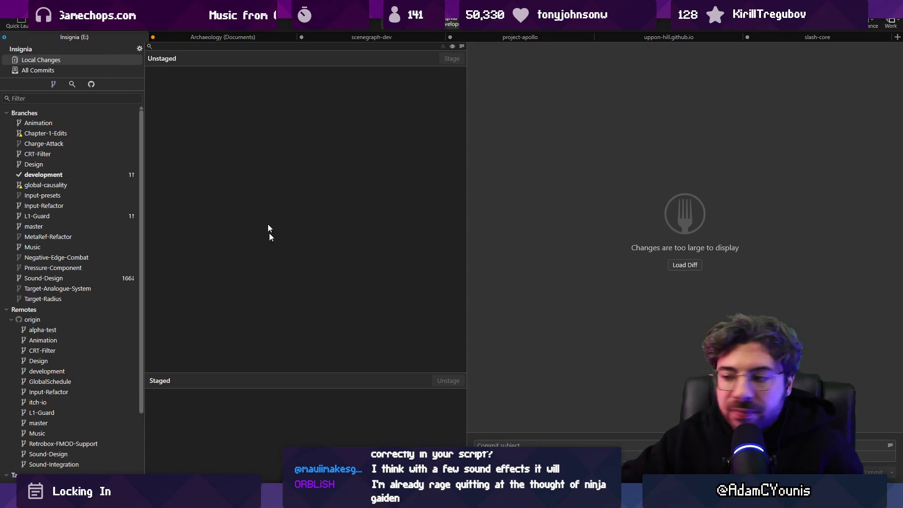
key(alt+Tab)
key(alt+Tab)
key(alt+Tab)
key(alt+Tab)
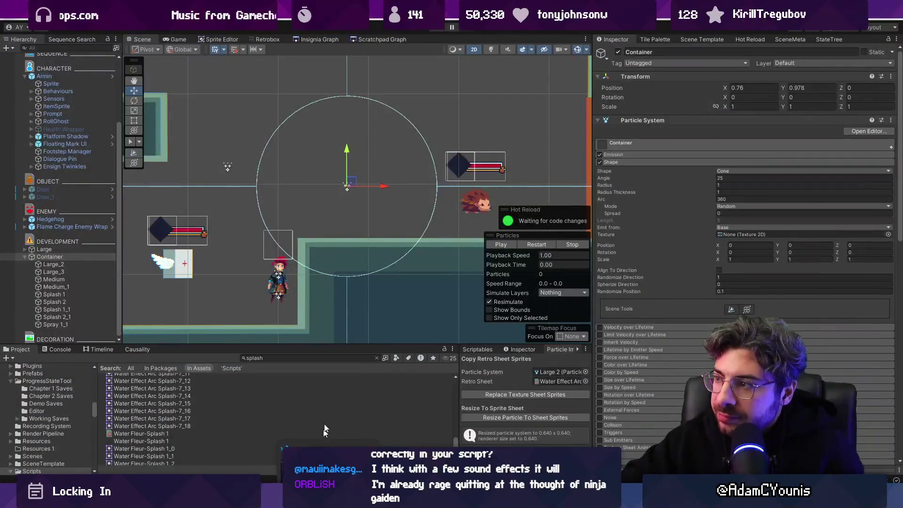
scroll(419, 182, down, 2)
scroll(414, 195, down, 2)
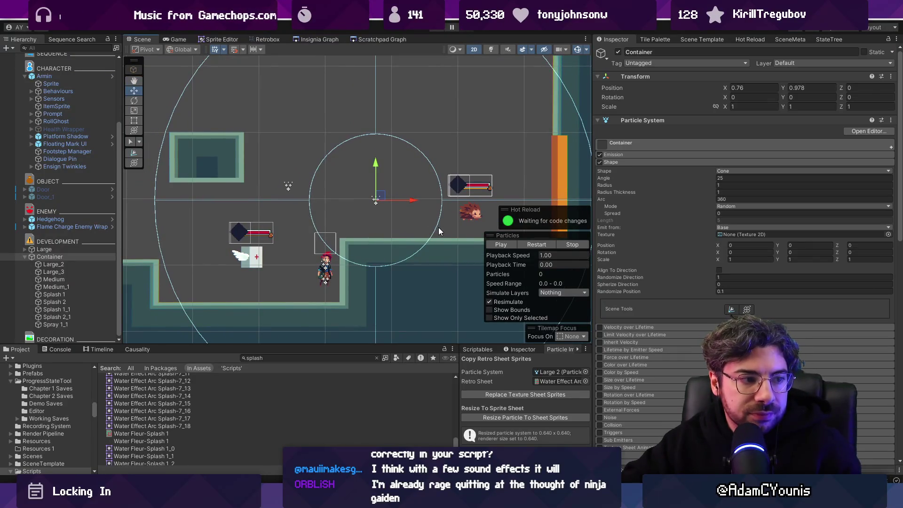
key(alt+Tab)
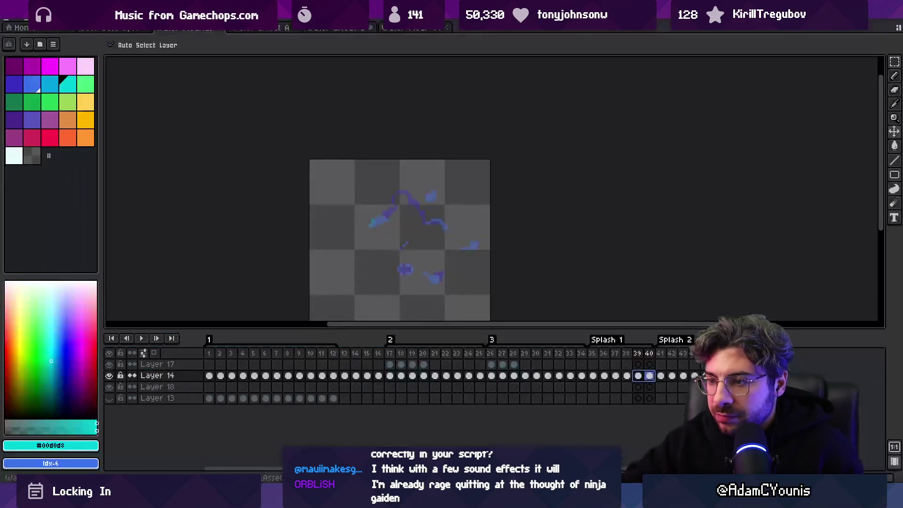
Scrub the first frames and step through Layer 14's cels from frame 23 to frame 34
mouse_move(208, 357)
mouse_down()
mouse_move(649, 358)
mouse_move(483, 373)
mouse_up()
double_click(458, 376)
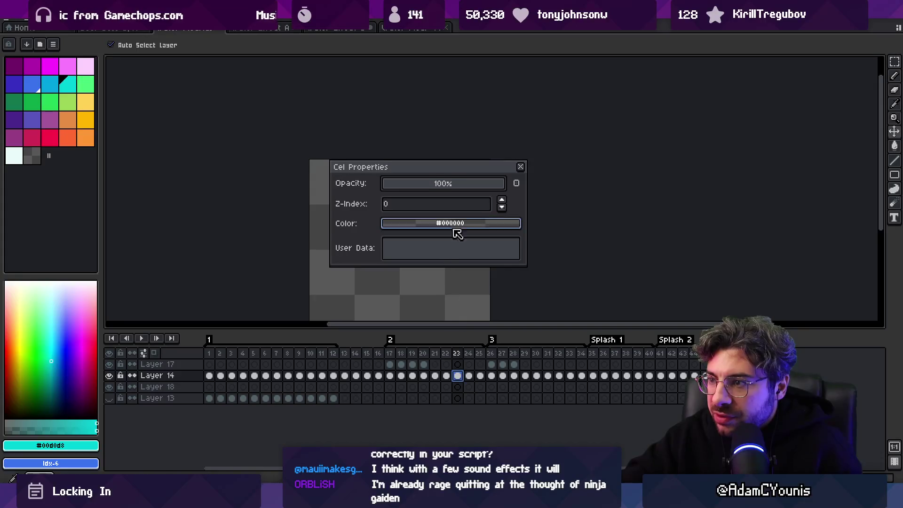
click(520, 167)
click(469, 376)
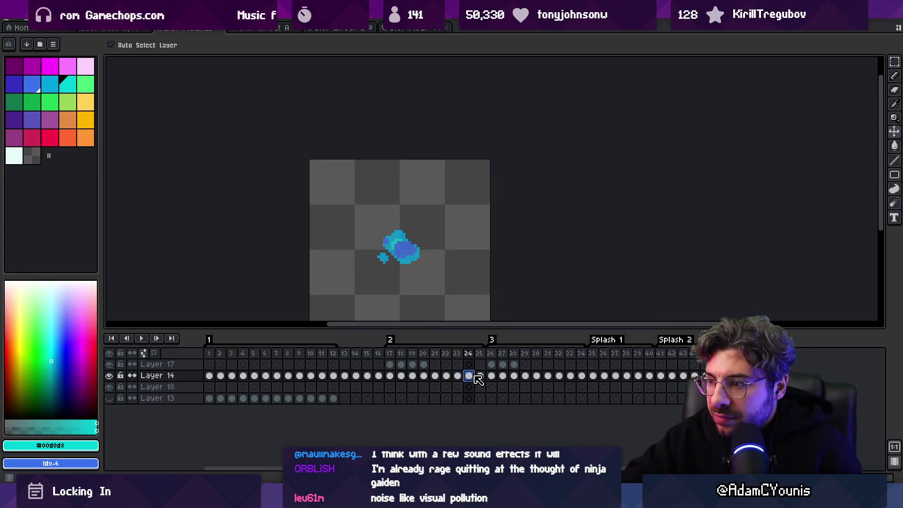
double_click(473, 376)
click(481, 378)
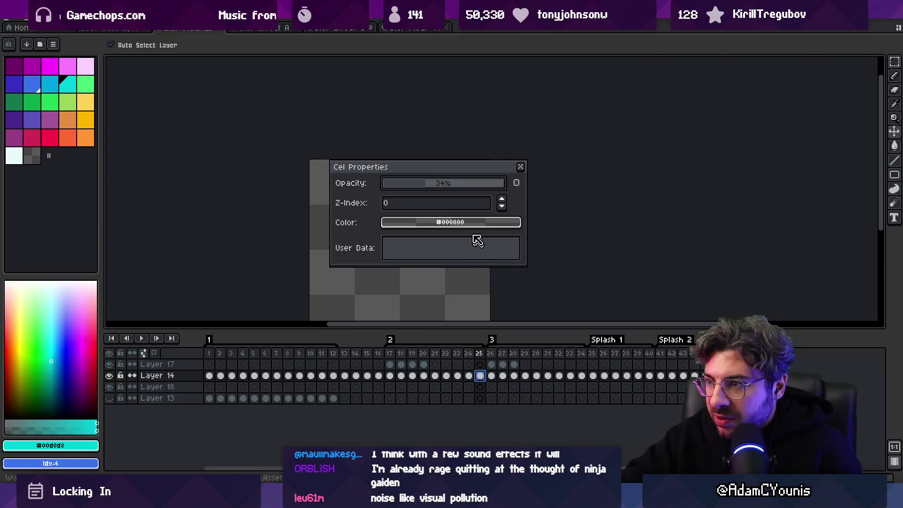
click(560, 376)
click(571, 376)
click(583, 376)
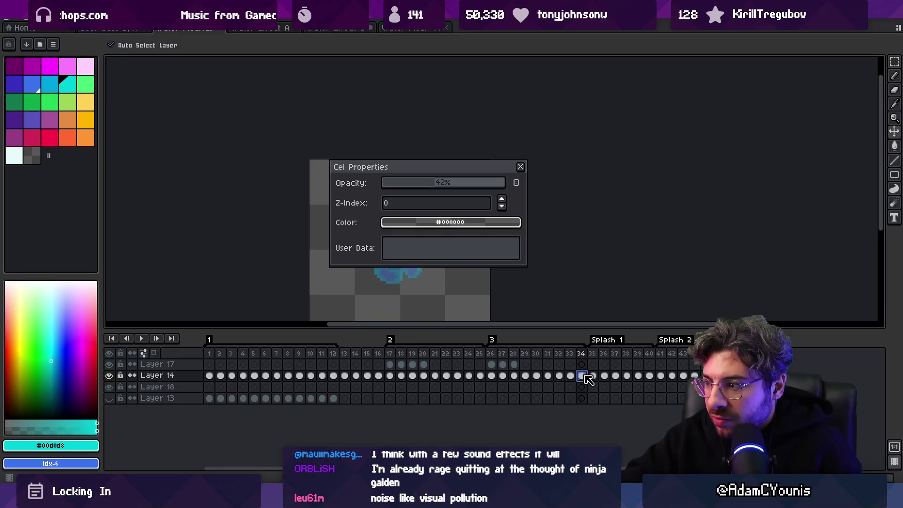
Raise the frame 34 and 40 cels to 100% opacity, close the properties and clear the selection
mouse_move(480, 186)
mouse_down()
mouse_move(547, 190)
mouse_move(451, 188)
mouse_move(520, 189)
mouse_up()
click(627, 376)
click(649, 376)
click(695, 375)
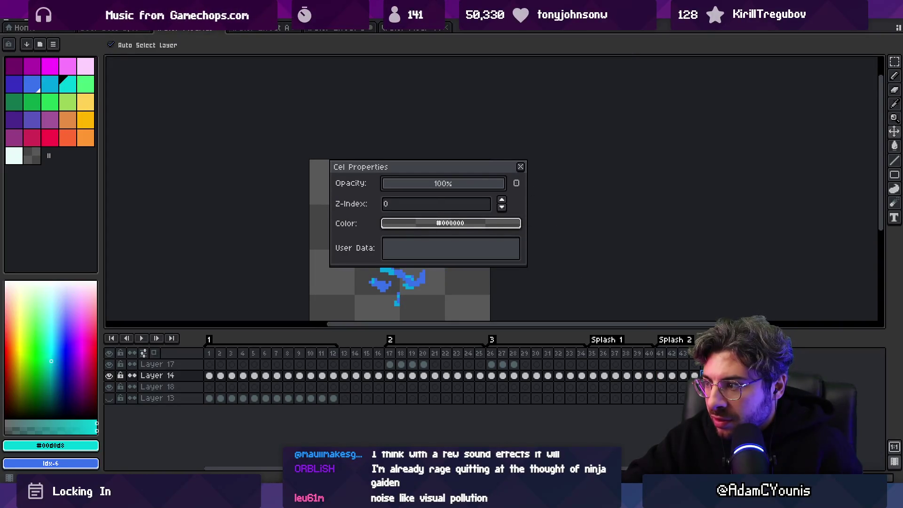
key(Escape)
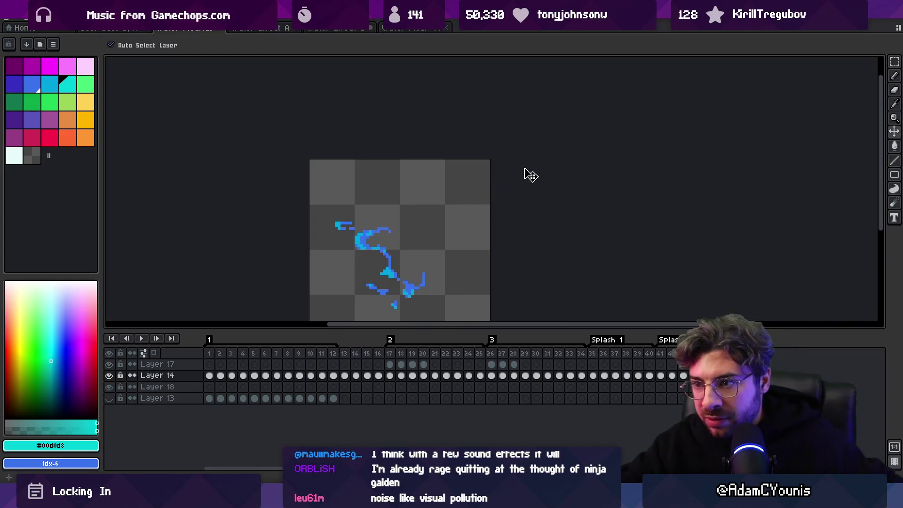
key(Left)
key(Left)
key(Left)
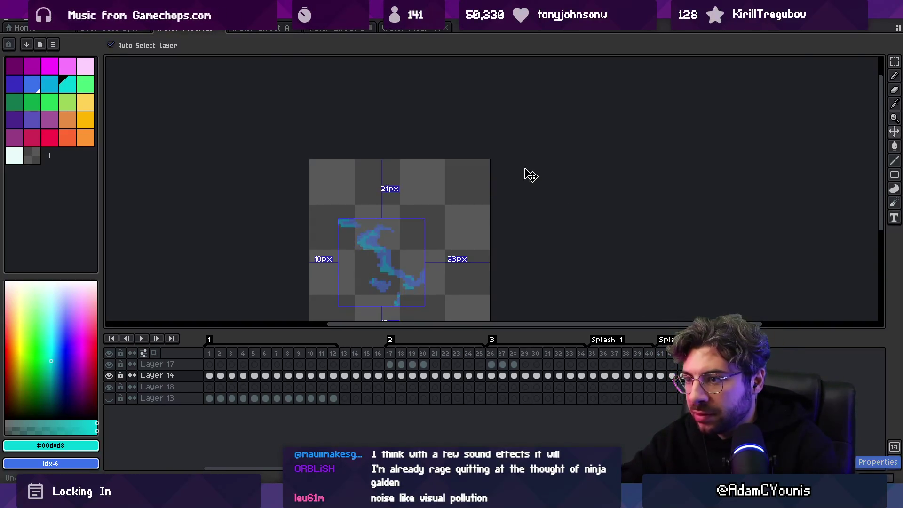
key(Left)
key(Left)
key(Left)
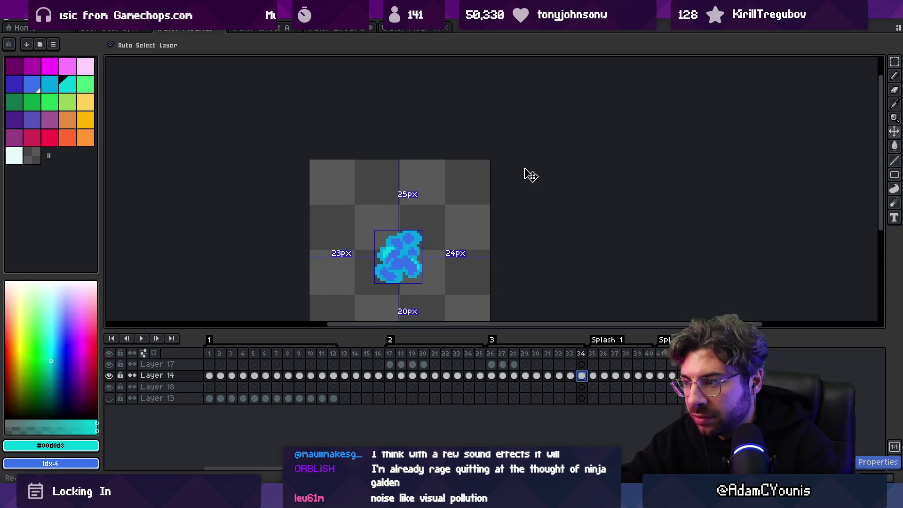
key(ctrl)
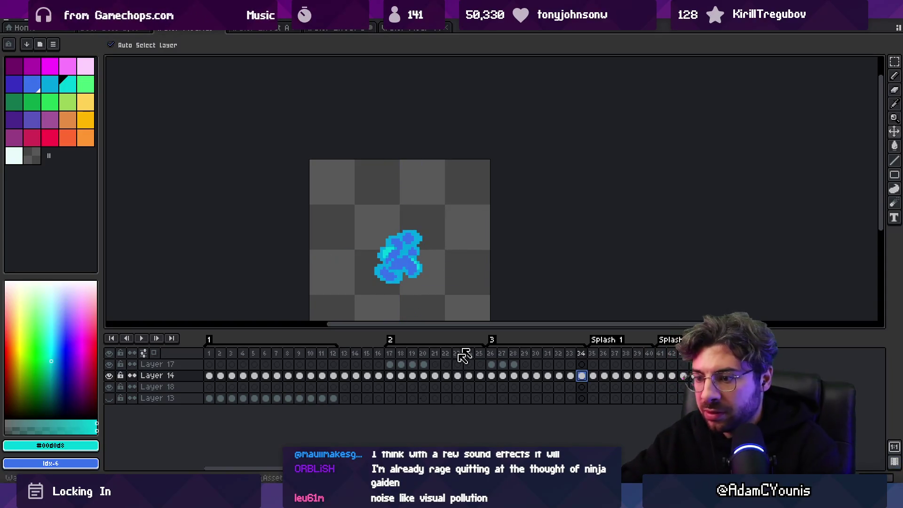
key(alt+Tab)
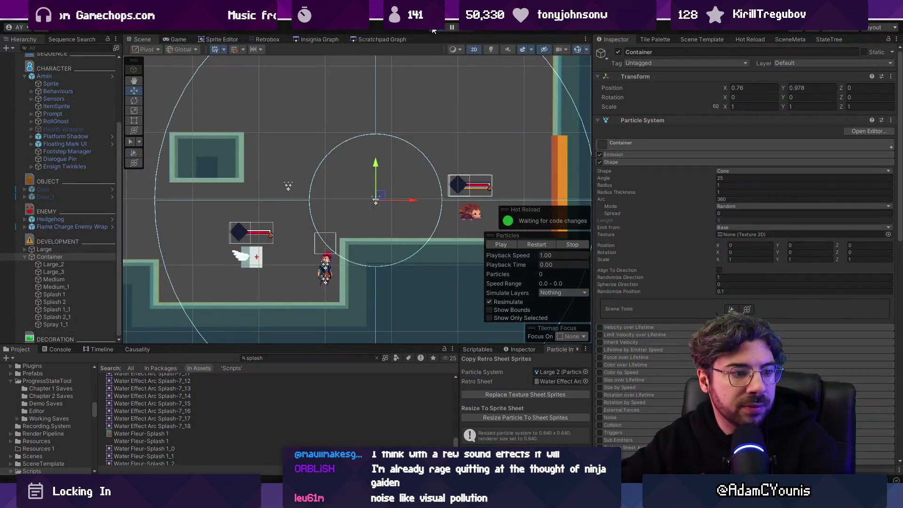
Run the game and drag the Container in the Scene view to watch its trail, then stop
click(433, 30)
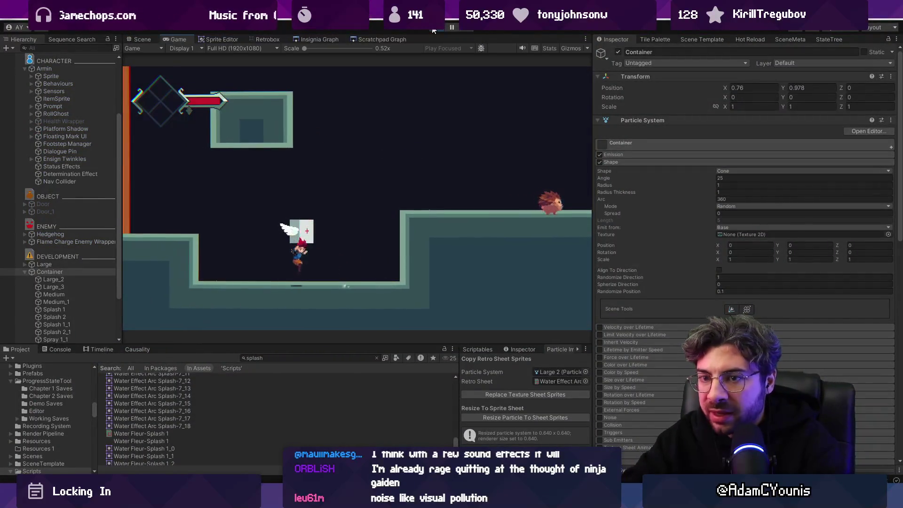
click(142, 39)
mouse_move(365, 191)
mouse_down()
mouse_move(341, 155)
mouse_move(376, 99)
mouse_move(409, 137)
mouse_move(355, 167)
mouse_move(390, 174)
mouse_move(346, 181)
mouse_move(315, 205)
mouse_move(379, 189)
mouse_move(381, 150)
mouse_move(324, 108)
mouse_move(358, 149)
mouse_move(354, 132)
mouse_move(359, 160)
mouse_up()
scroll(325, 108, up, 5)
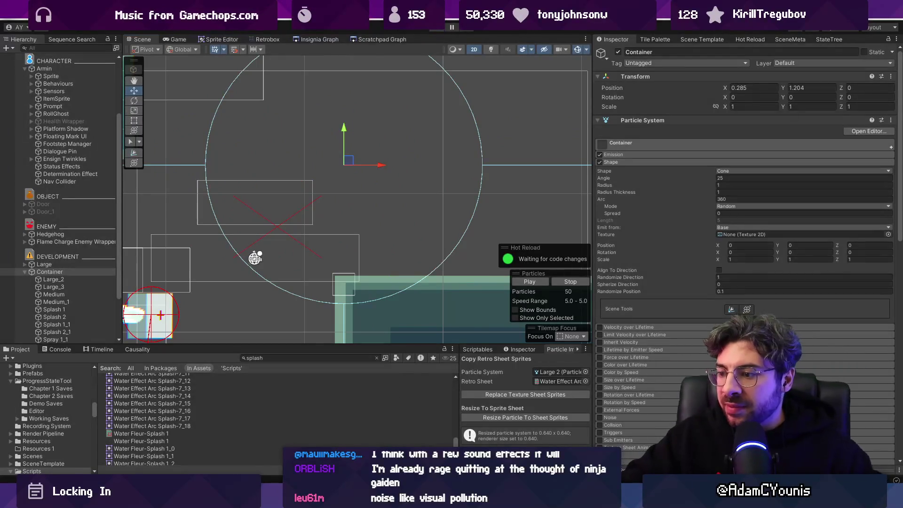
key(ctrl+p)
key(alt+Tab)
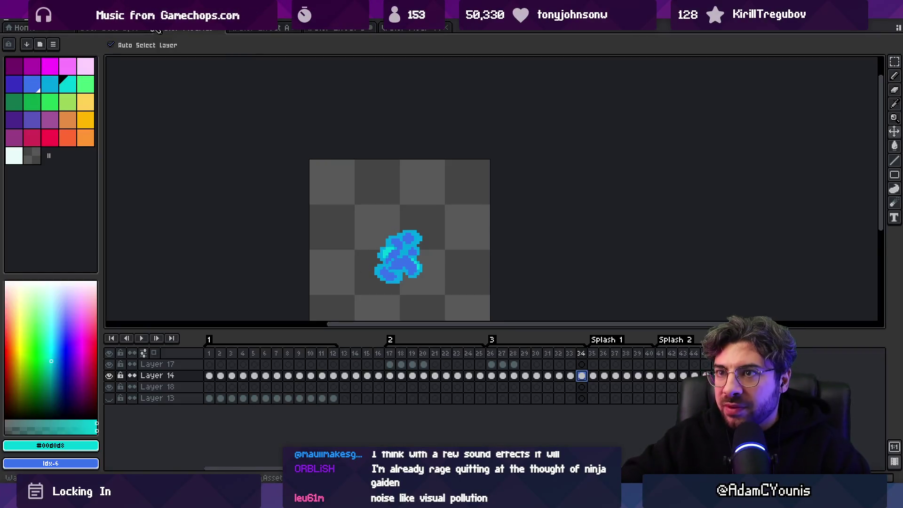
Switch to the blue splash sprite and play its animation from frame 1
key(ctrl+Tab)
key(ctrl+Tab)
key(ctrl+Tab)
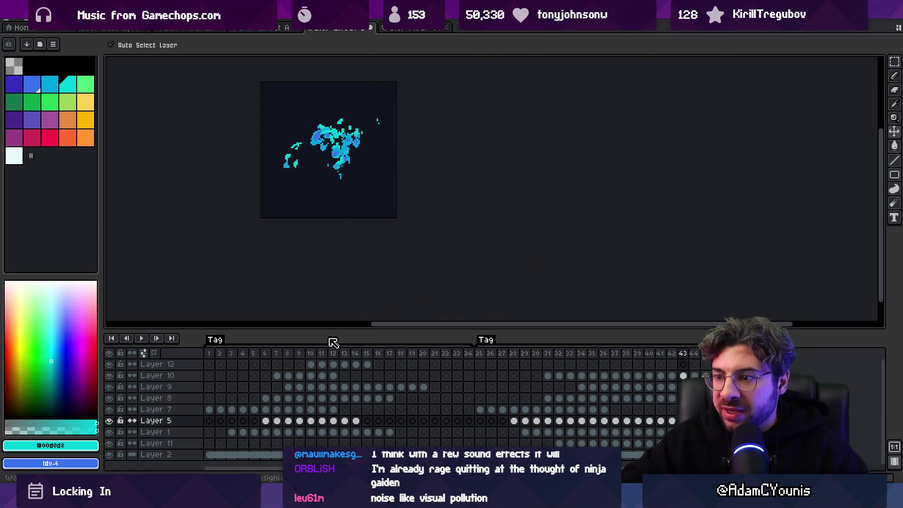
click(215, 359)
key(F5)
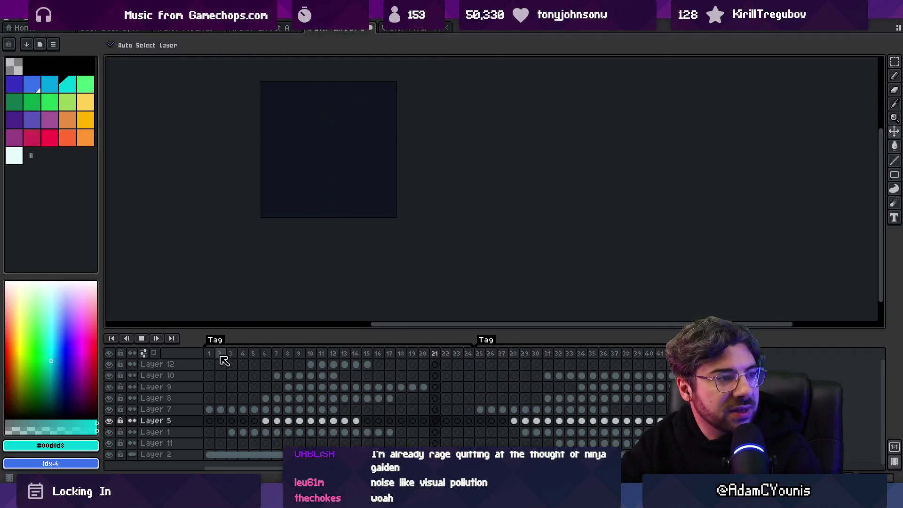
Preview the splash by selecting timeline frame ranges 25–37, 1–15, 1–10 and 1–15
drag(479, 353, 621, 357)
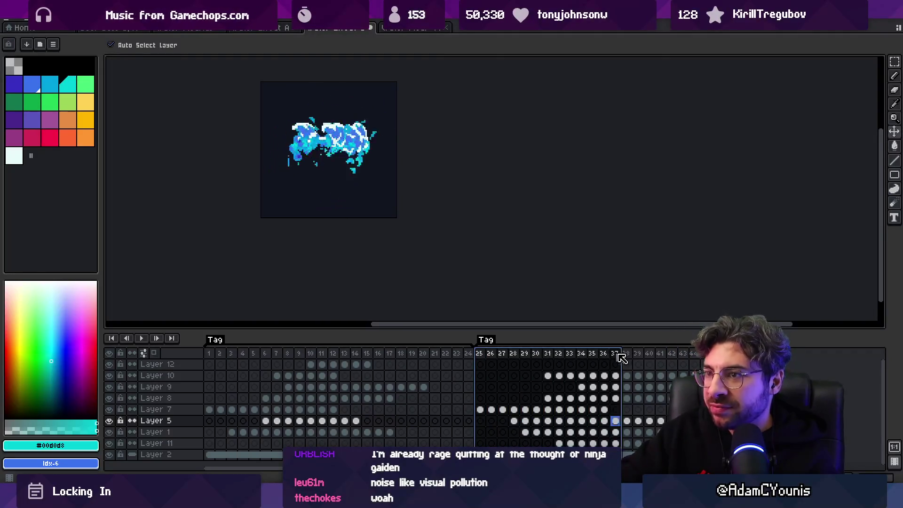
mouse_move(696, 355)
mouse_down()
mouse_move(207, 355)
mouse_move(372, 356)
mouse_move(228, 354)
mouse_move(311, 355)
mouse_up()
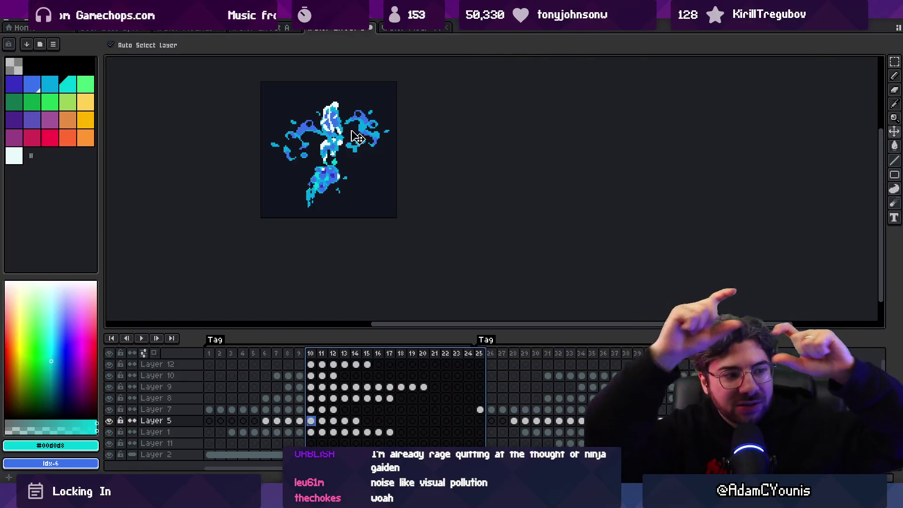
mouse_move(209, 353)
mouse_down()
mouse_move(680, 358)
mouse_move(254, 350)
mouse_move(345, 338)
mouse_move(242, 329)
mouse_move(307, 323)
mouse_move(286, 324)
mouse_up()
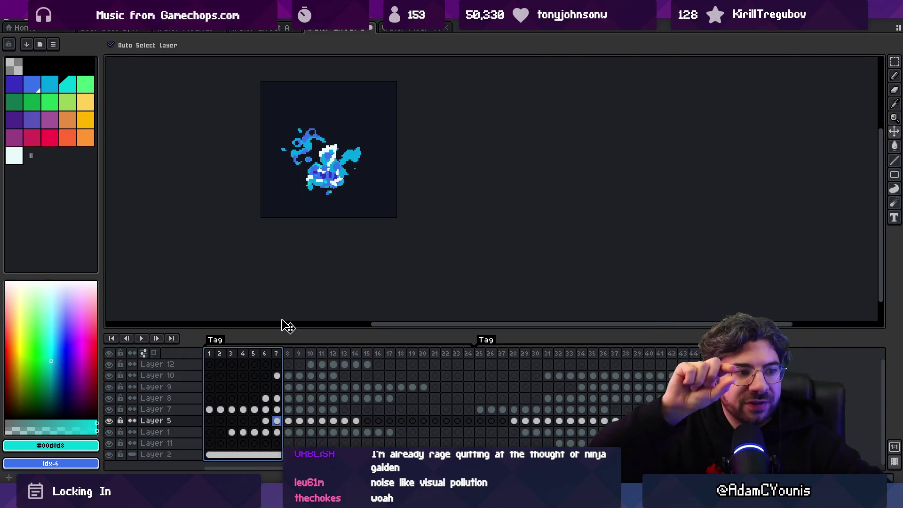
drag(213, 354, 367, 354)
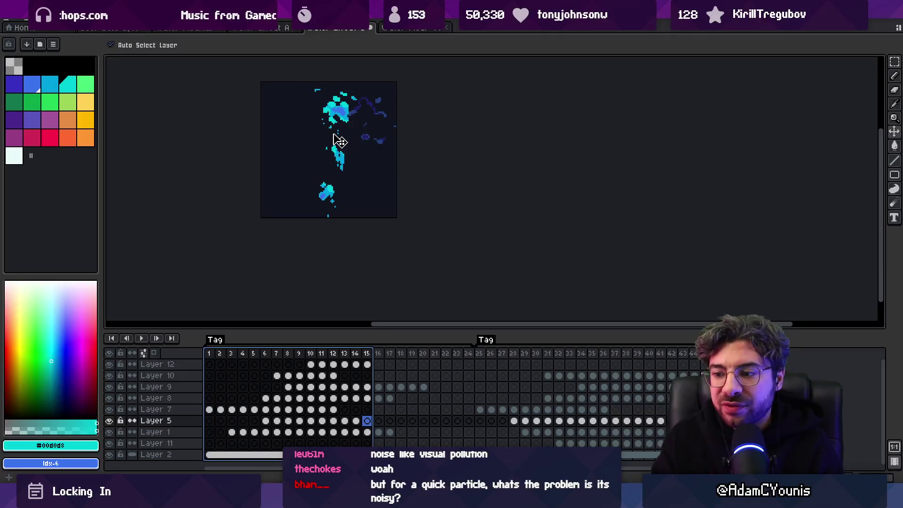
key(alt+Tab)
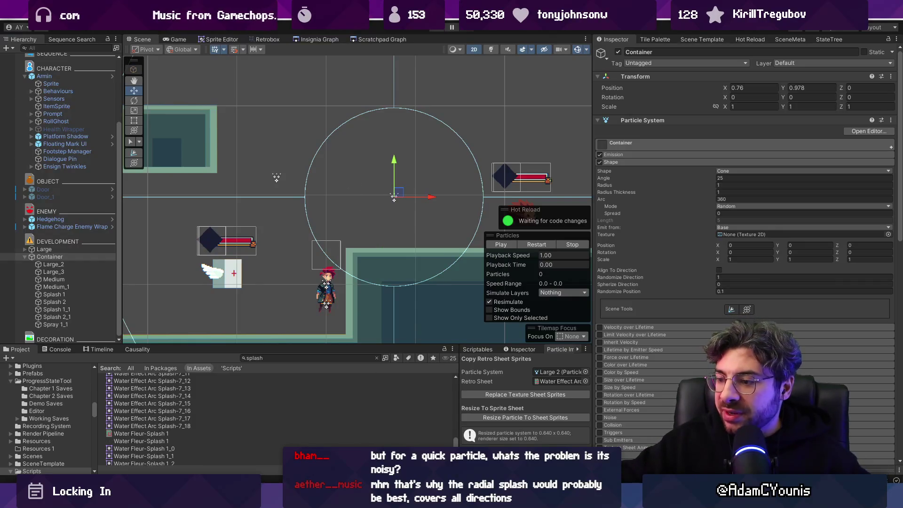
Open the character water-trail sprite, play and stop its animation, and pick the cyan swatch
key(alt+Tab)
click(408, 28)
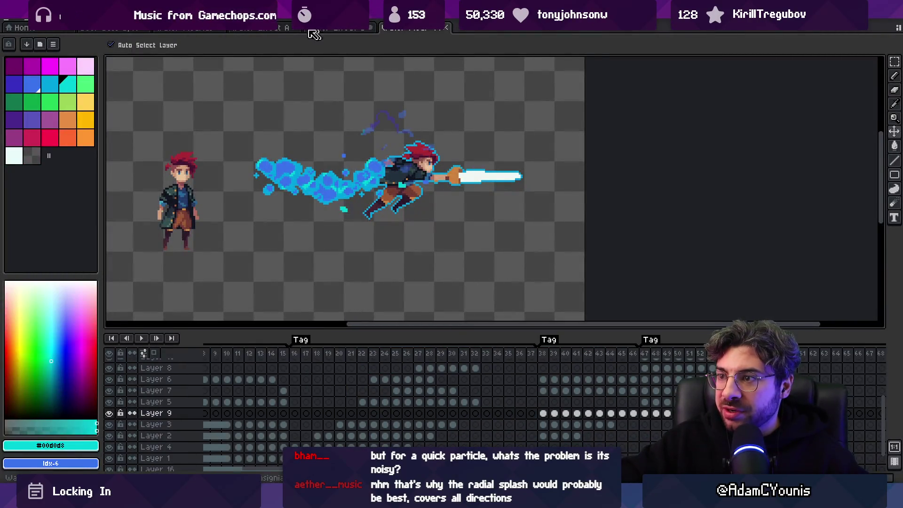
key(Return)
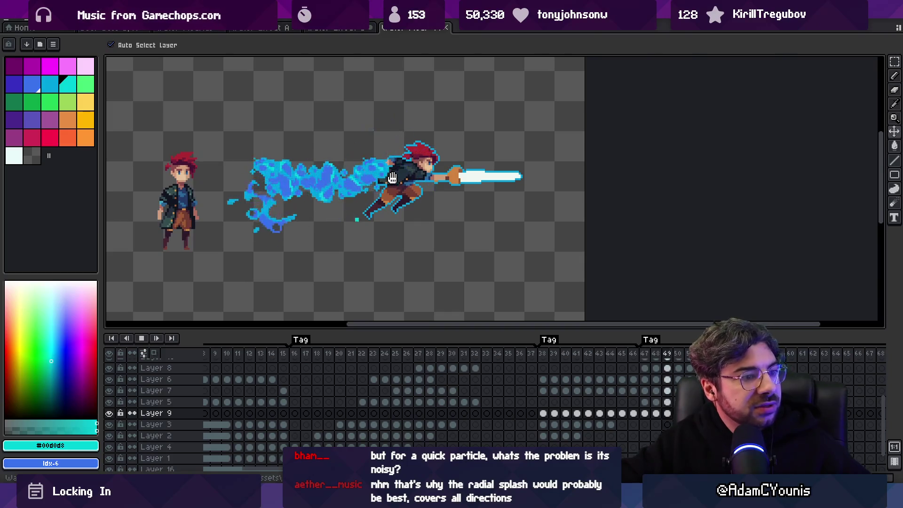
key(Return)
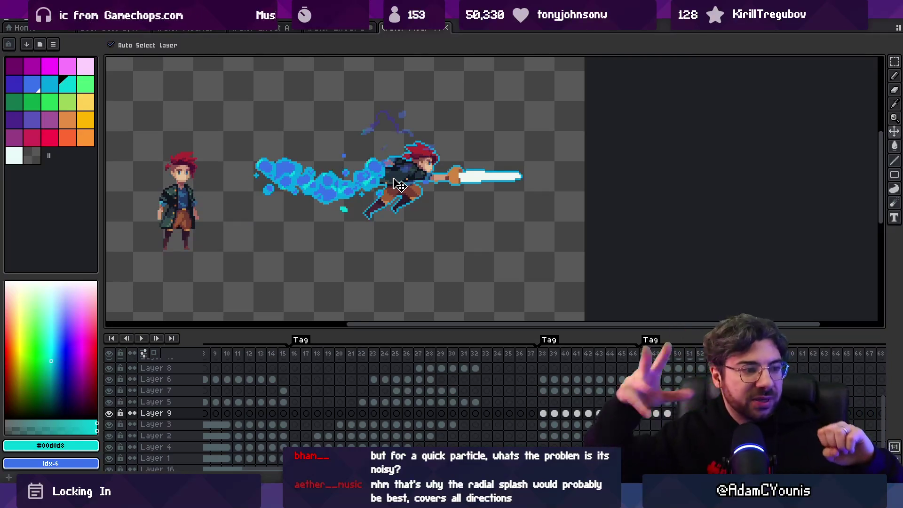
mouse_move(241, 187)
mouse_down()
mouse_move(234, 177)
mouse_move(323, 204)
mouse_up()
click(50, 84)
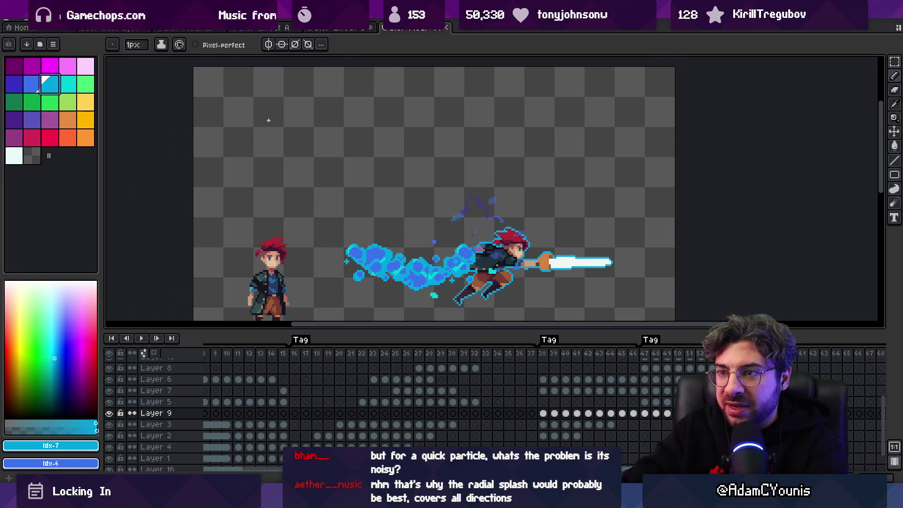
Sketch a row of cyan C-shapes, plus a circle with dashes and a drop, undoing some strokes
drag(261, 117, 397, 111)
key(ctrl+z)
key(ctrl+z)
key(ctrl+z)
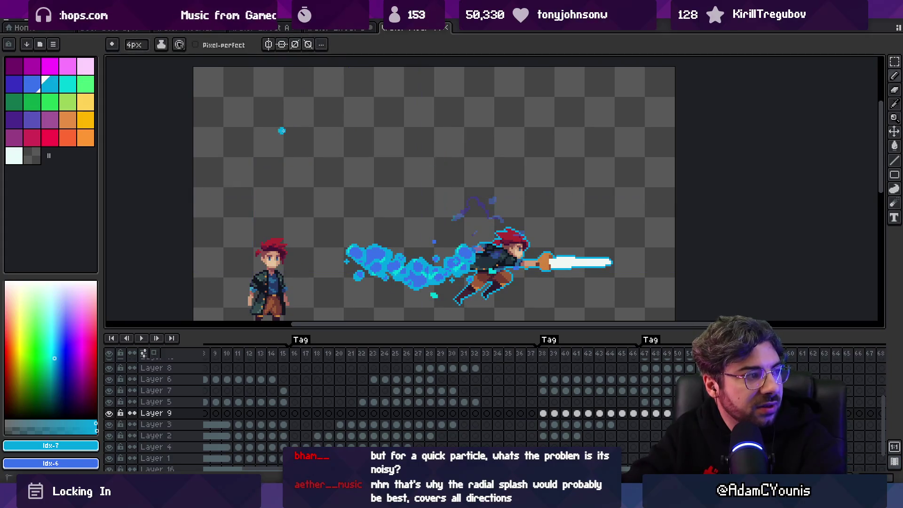
drag(284, 128, 284, 113)
drag(321, 90, 324, 154)
mouse_move(354, 87)
mouse_down()
mouse_move(341, 93)
mouse_move(356, 153)
mouse_move(385, 150)
mouse_up()
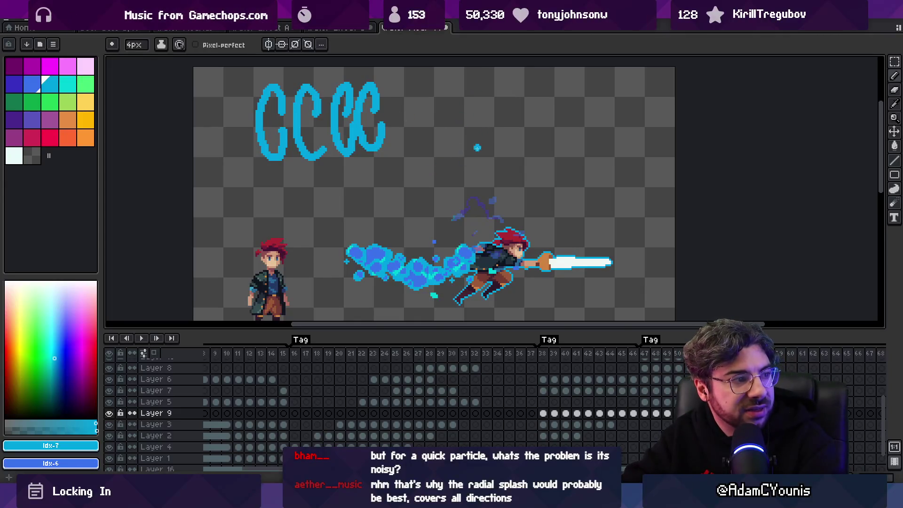
drag(530, 82, 541, 93)
drag(603, 98, 624, 86)
drag(592, 137, 608, 147)
drag(543, 169, 543, 180)
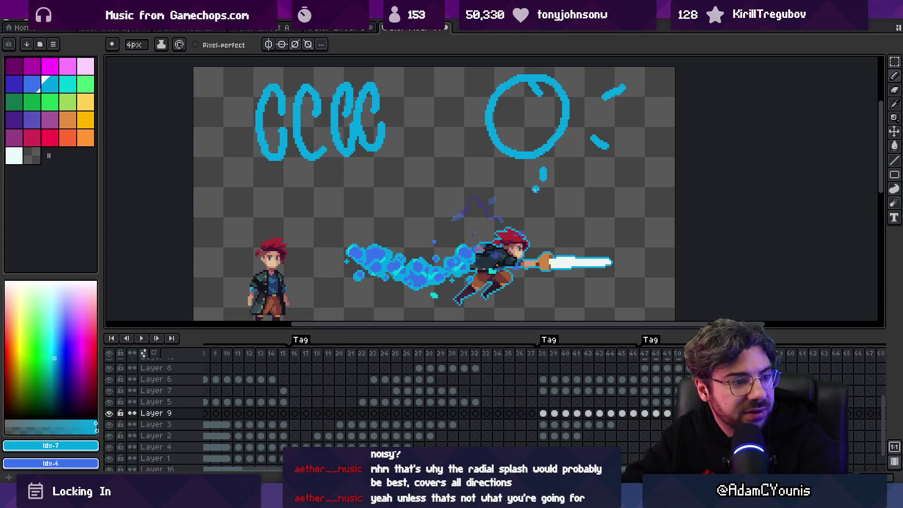
key(ctrl+z)
key(ctrl+z)
key(ctrl+z)
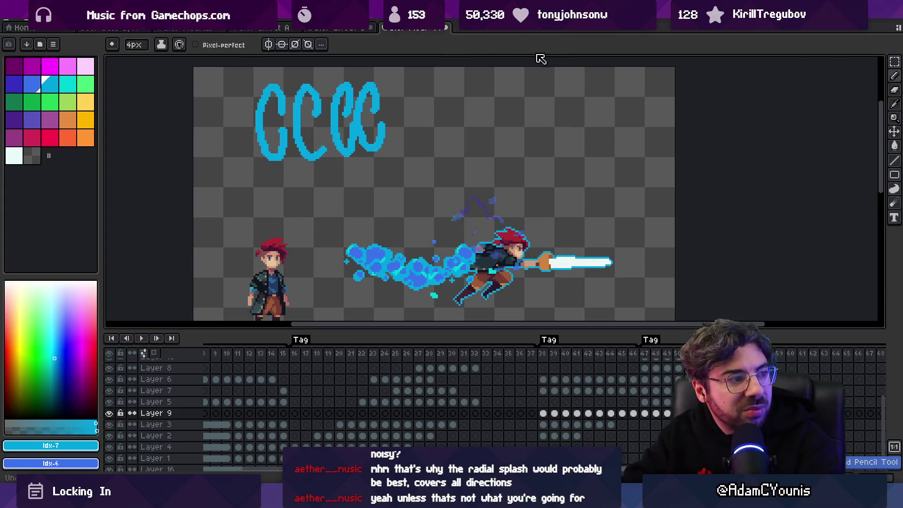
Draw a cyan arc with a zig-zag at the top right, then undo the scribbles
mouse_move(470, 253)
mouse_down()
mouse_move(433, 256)
mouse_move(454, 285)
mouse_up()
key(b)
mouse_move(455, 114)
mouse_down()
mouse_move(560, 174)
mouse_move(507, 198)
mouse_up()
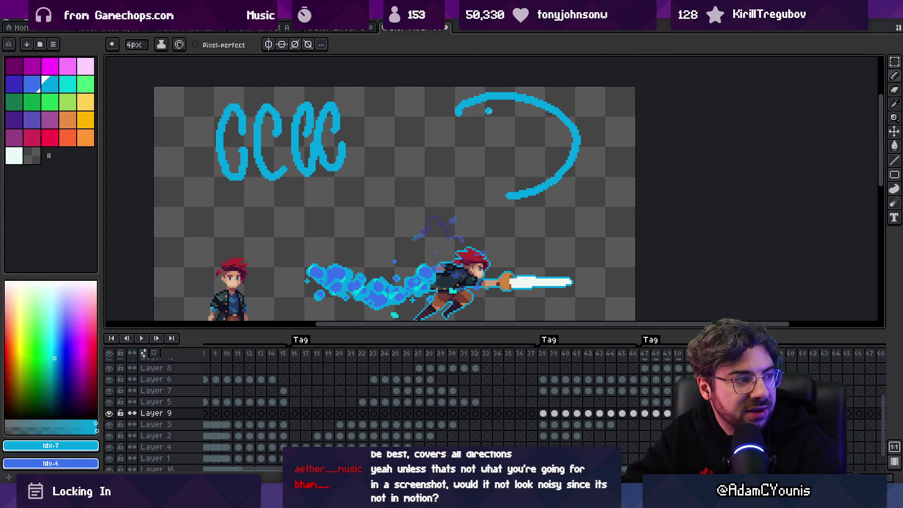
mouse_move(498, 90)
mouse_down()
mouse_move(562, 94)
mouse_move(544, 198)
mouse_move(539, 148)
mouse_up()
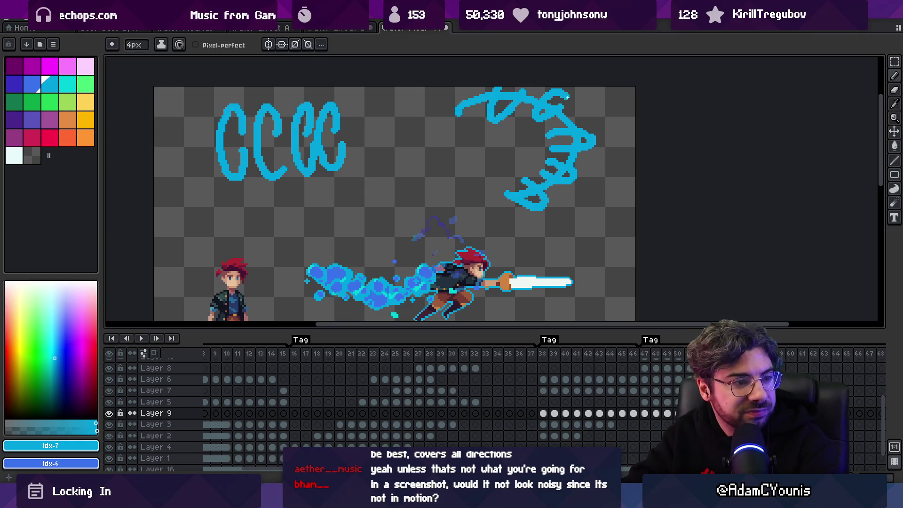
key(v)
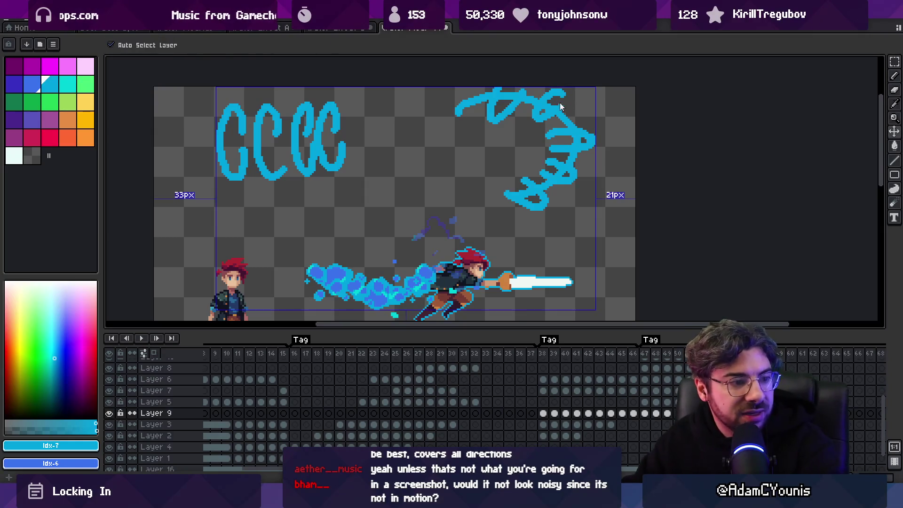
key(ctrl+z)
key(ctrl+z)
key(ctrl+z)
key(ctrl+z)
key(ctrl+z)
key(ctrl+z)
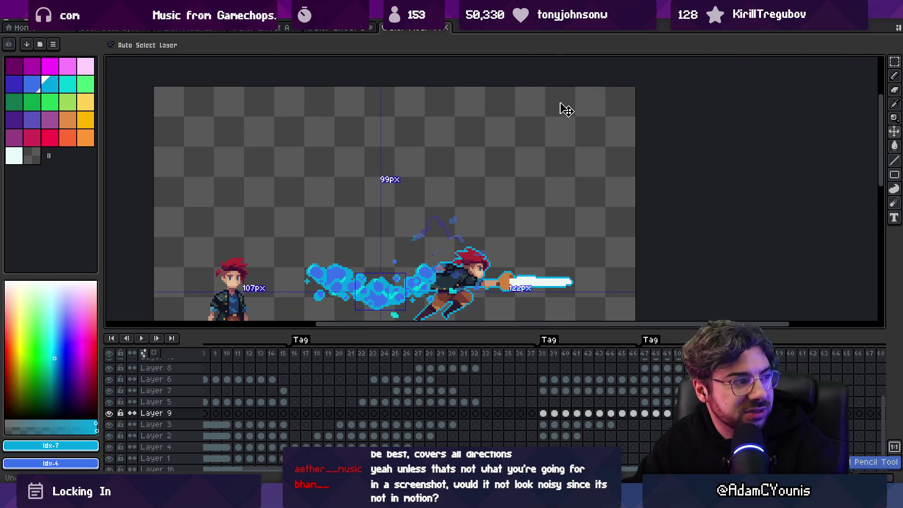
Clear the remaining strokes, then select frames 14 through 43 and play them
key(b)
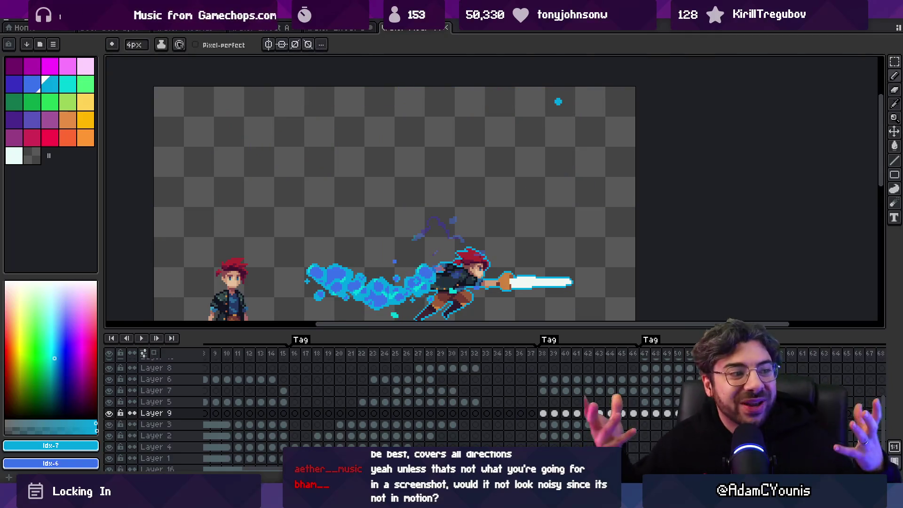
drag(454, 258, 390, 163)
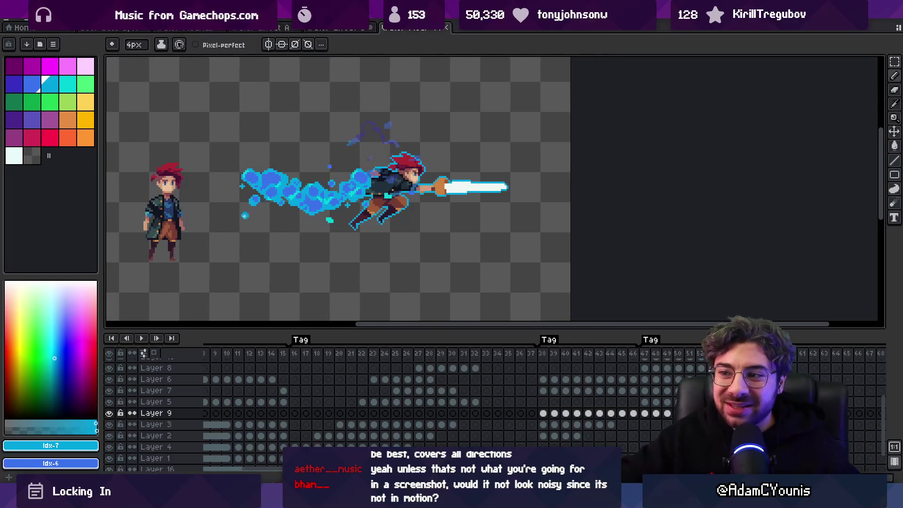
scroll(329, 225, down, 1)
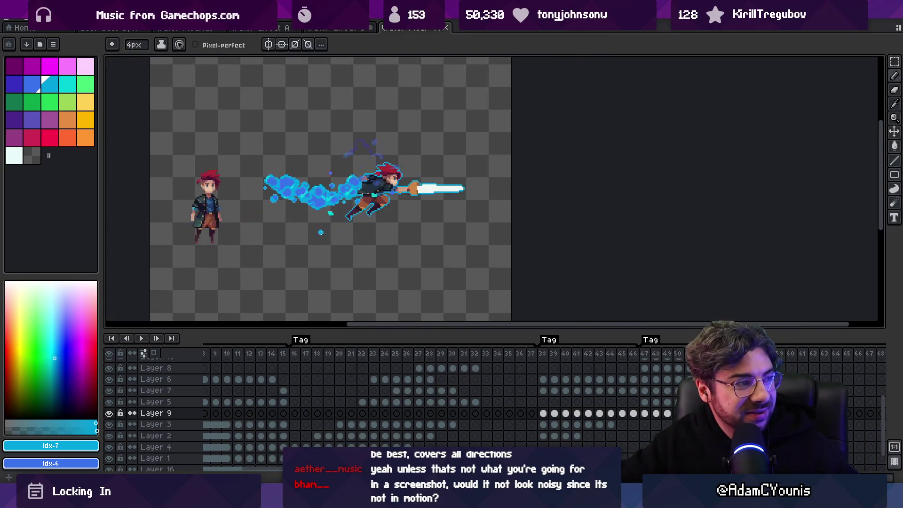
scroll(318, 194, up, 1)
drag(649, 353, 694, 354)
scroll(351, 228, down, 2)
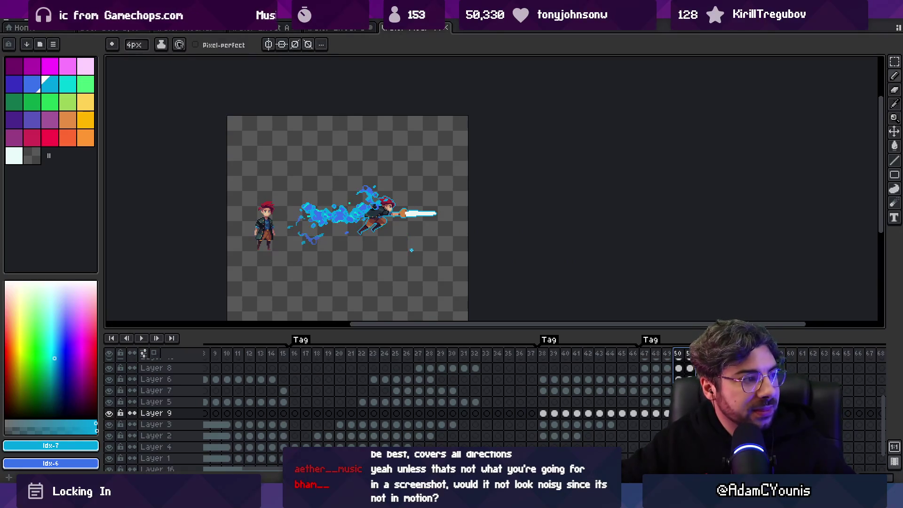
scroll(360, 224, up, 1)
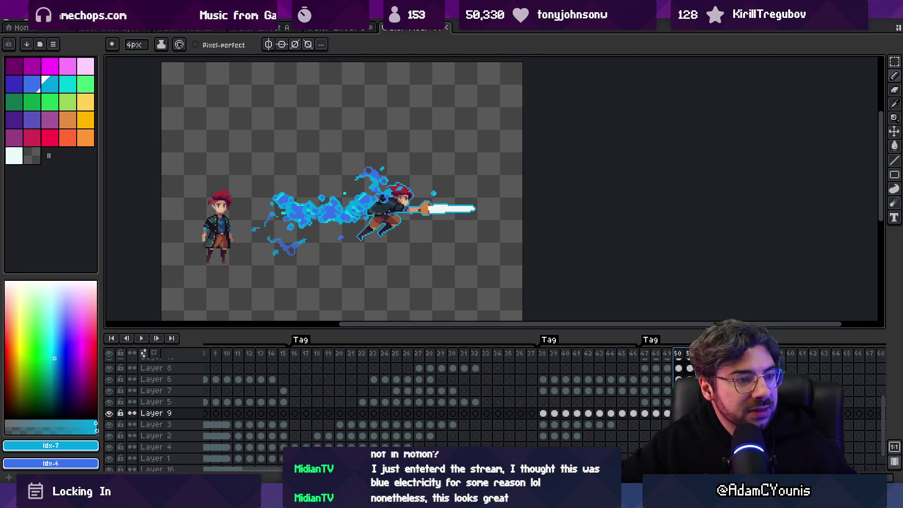
mouse_move(600, 353)
mouse_down()
mouse_move(207, 351)
mouse_move(350, 340)
mouse_up()
key(Return)
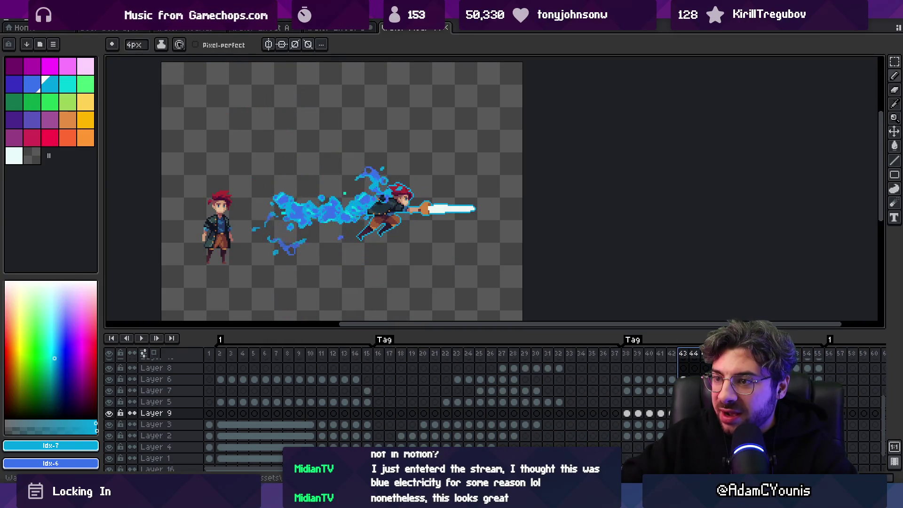
Select frames from 57 onward, then in the splash sprite select frames 2–27 and clear the selection
drag(456, 271, 440, 264)
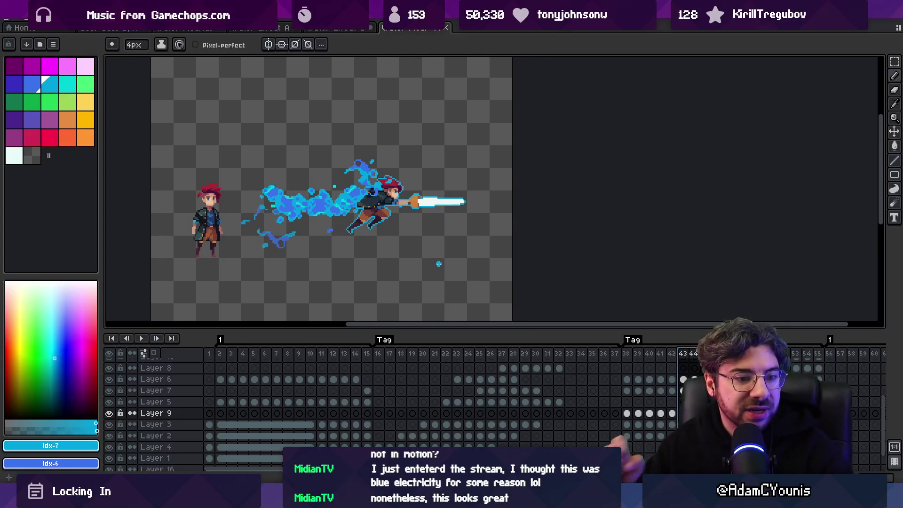
mouse_move(682, 372)
mouse_down()
mouse_move(601, 379)
mouse_move(649, 363)
mouse_move(898, 361)
mouse_move(271, 348)
mouse_move(357, 351)
mouse_up()
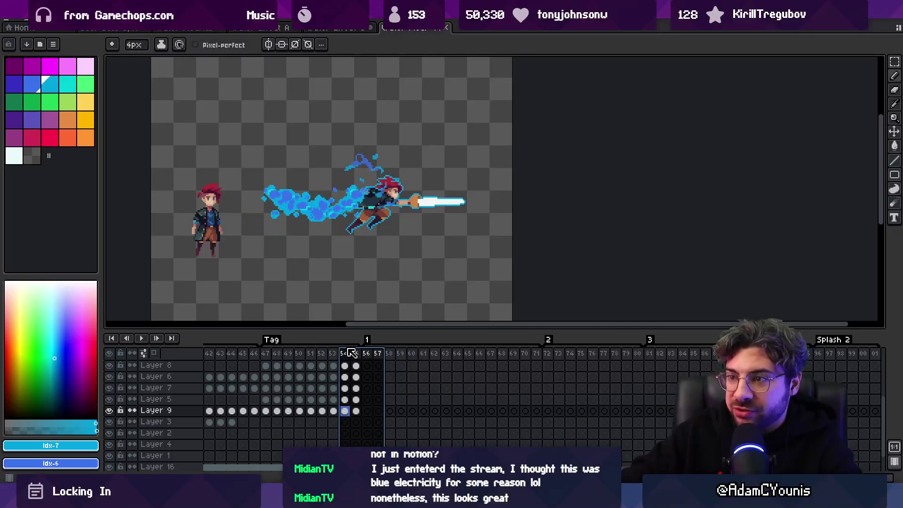
key(ctrl+shift+Tab)
drag(220, 353, 521, 365)
key(Escape)
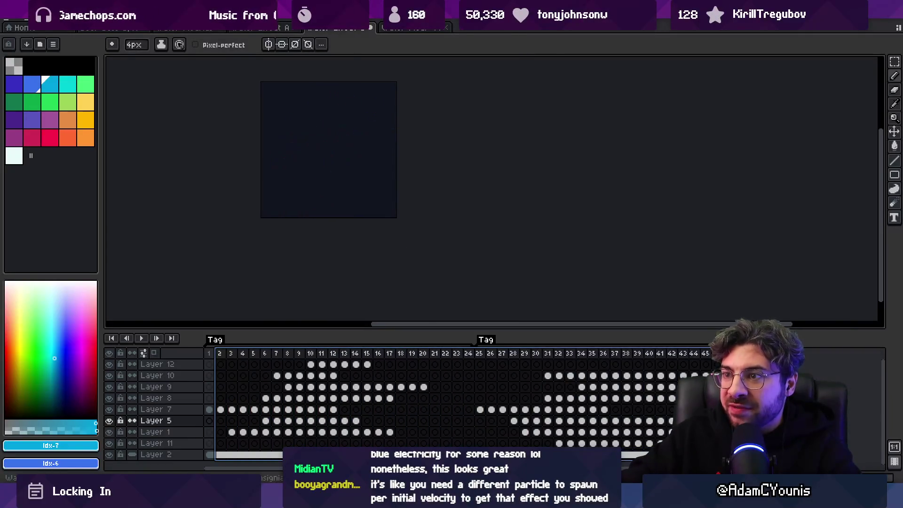
Bring up the blue splash sprite and select its frames 1–22 in the timeline
click(252, 28)
click(164, 29)
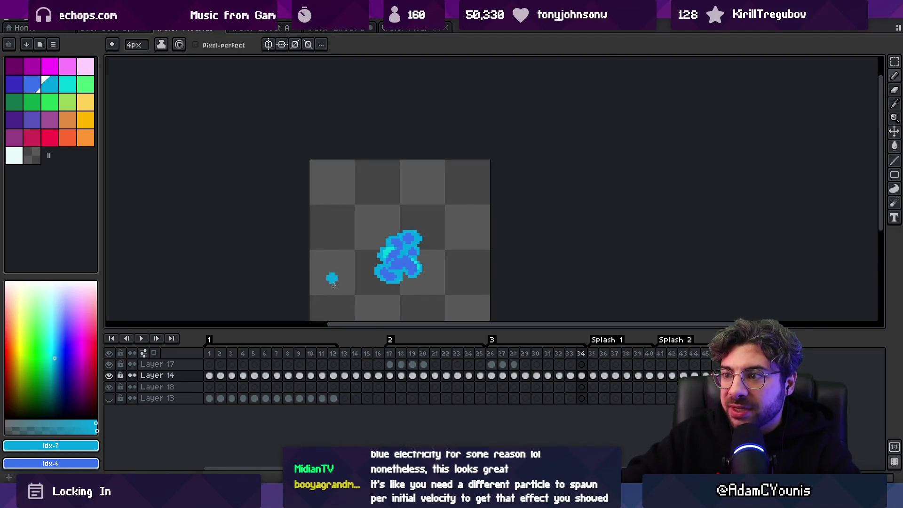
mouse_move(208, 353)
mouse_down()
mouse_move(242, 372)
mouse_move(360, 371)
mouse_move(450, 353)
mouse_move(720, 354)
mouse_up()
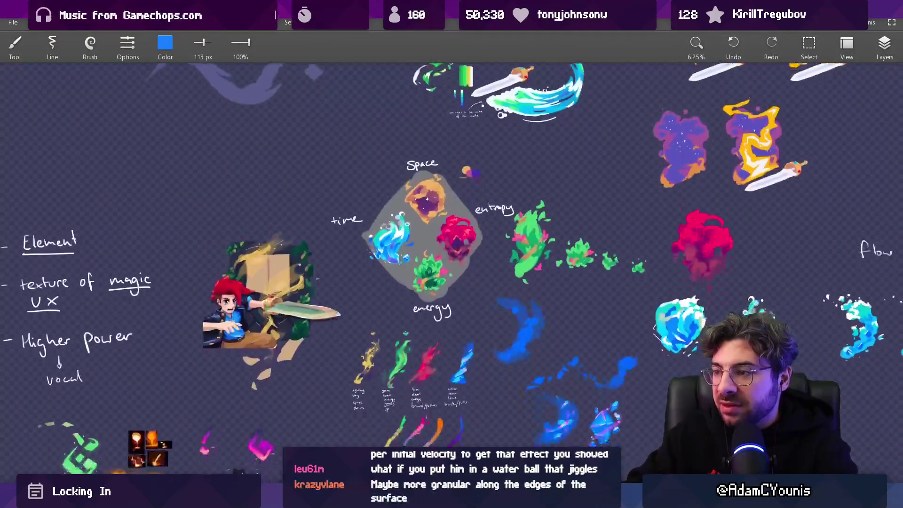
Survey the canvas and eyedrop white from the blue water sketches
key(z)
scroll(512, 339, down, 3)
click(512, 340)
scroll(478, 423, down, 5)
scroll(416, 407, up, 4)
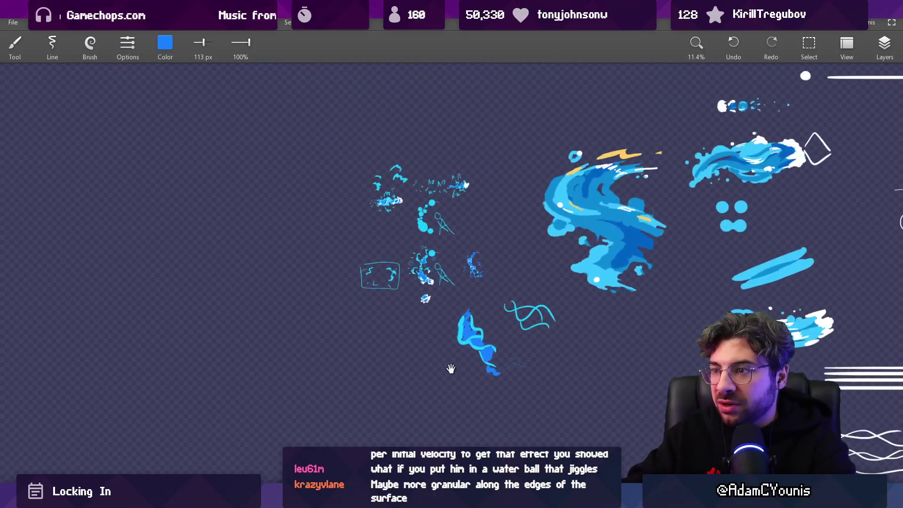
scroll(451, 368, up, 8)
click(547, 389)
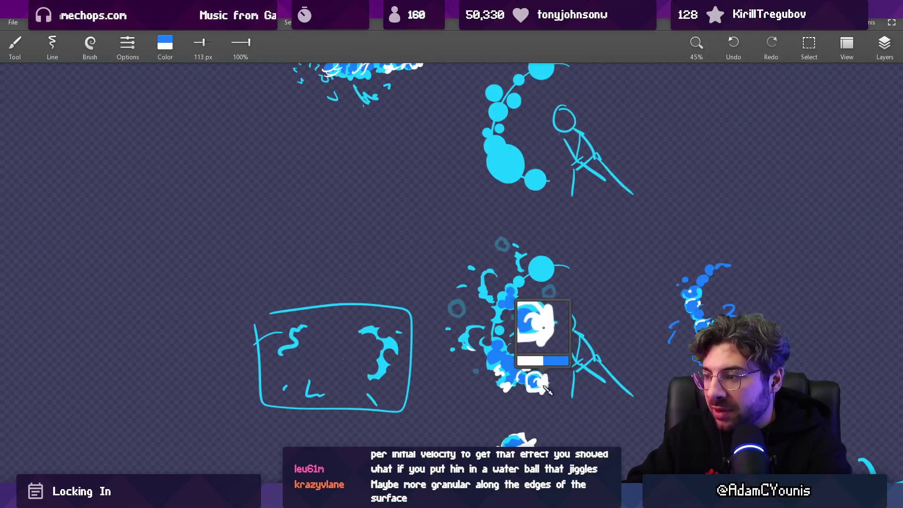
Resize the brush from 21 px to 26 px and draw a curl-topped vertical line
scroll(317, 204, up, 3)
key(bracketleft)
key(bracketleft)
key(bracketleft)
key(bracketright)
mouse_move(319, 137)
mouse_down()
mouse_move(328, 228)
mouse_move(329, 117)
mouse_move(331, 139)
mouse_up()
Draw the radiating arrow fan: up-right, right, down-right and straight down, discarding a trial circle
drag(341, 227, 398, 160)
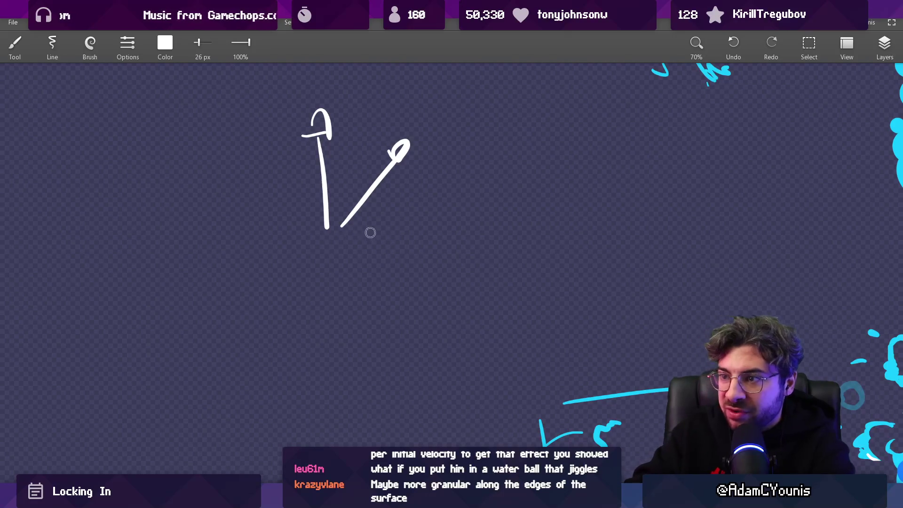
drag(336, 241, 415, 236)
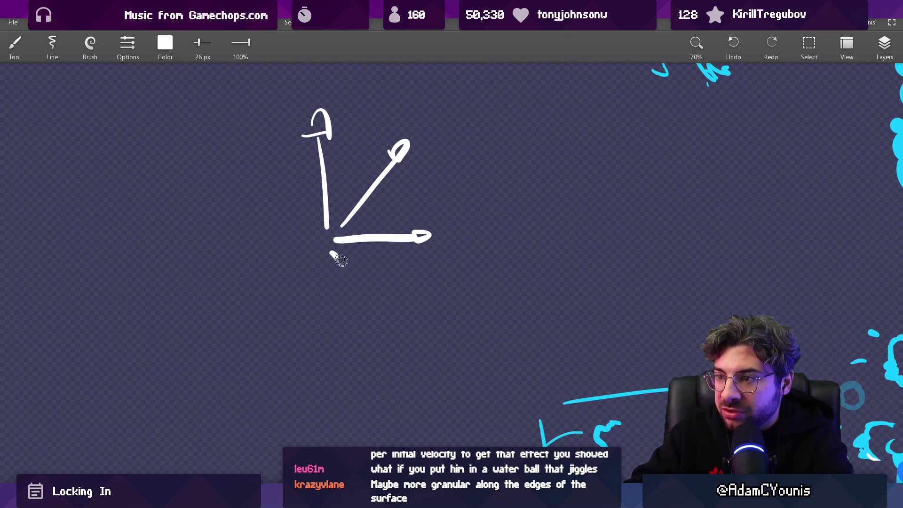
drag(342, 261, 405, 290)
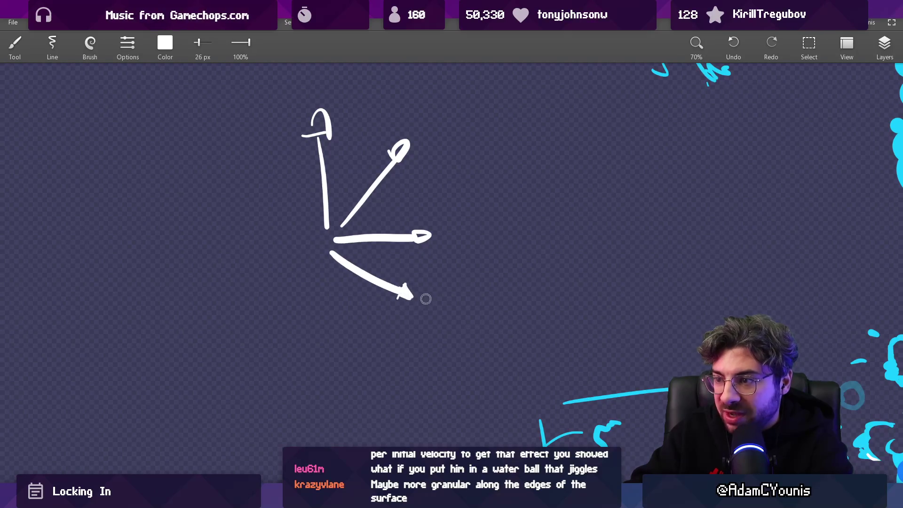
drag(325, 271, 343, 367)
mouse_move(450, 170)
mouse_down()
mouse_move(280, 145)
mouse_move(302, 165)
mouse_up()
key(ctrl+z)
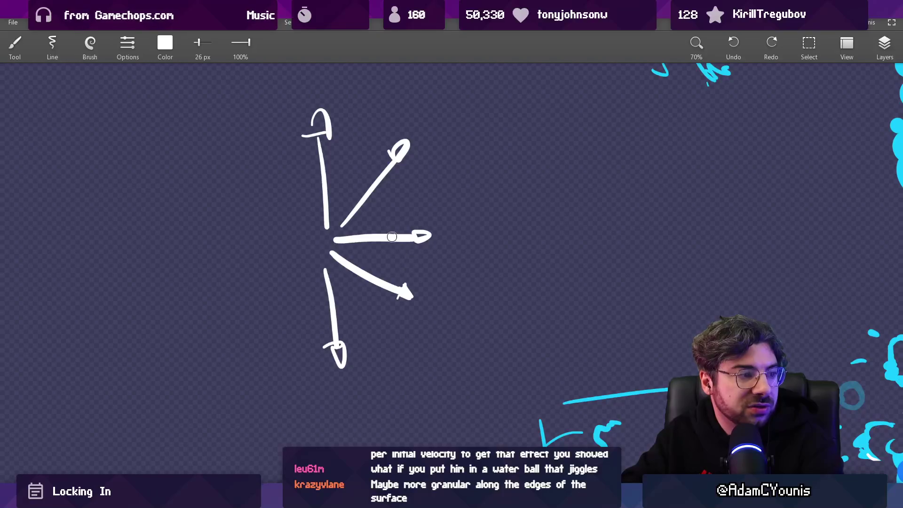
Make room on the left and sketch a long upward arrow beside the fan
drag(241, 252, 424, 277)
mouse_move(313, 405)
mouse_down()
mouse_move(278, 134)
mouse_move(285, 149)
mouse_up()
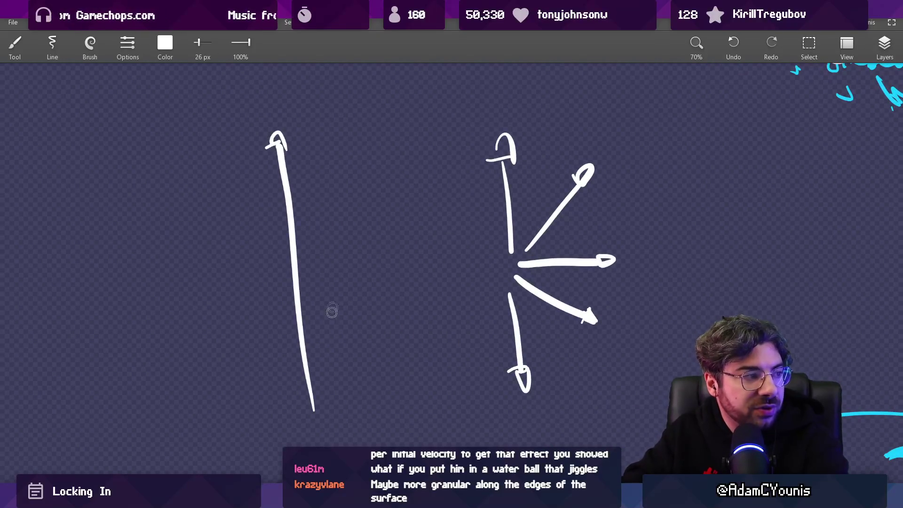
drag(310, 341, 318, 350)
drag(287, 296, 286, 286)
key(ctrl+z)
key(ctrl+z)
key(ctrl+z)
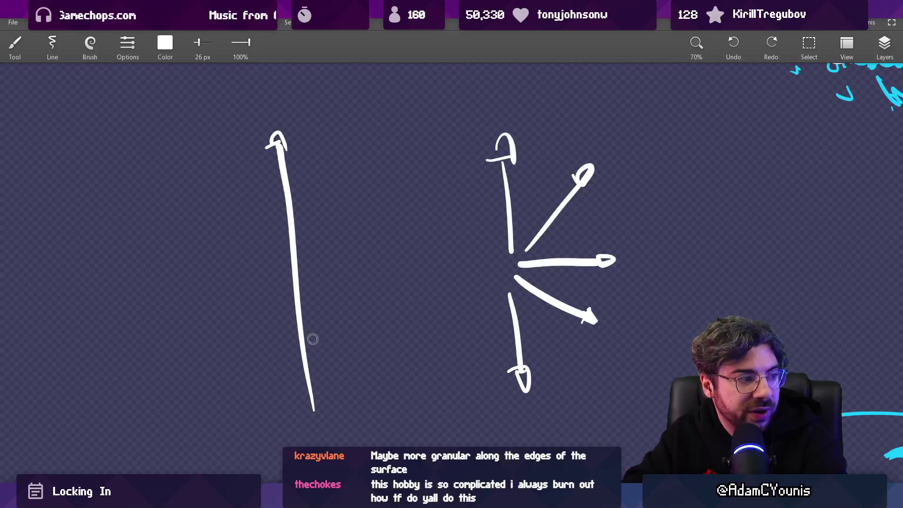
Add tick marks along the left arrow, then undo the ticks and the whole arrow
drag(312, 375, 322, 379)
drag(298, 394, 309, 360)
drag(303, 324, 296, 345)
drag(281, 267, 306, 290)
drag(283, 272, 280, 290)
key(ctrl+z)
key(ctrl+z)
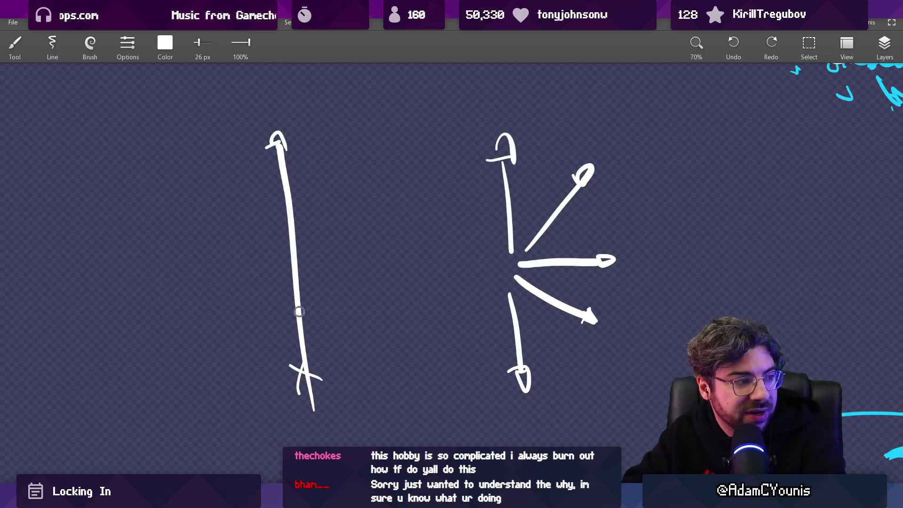
scroll(356, 254, right, 2)
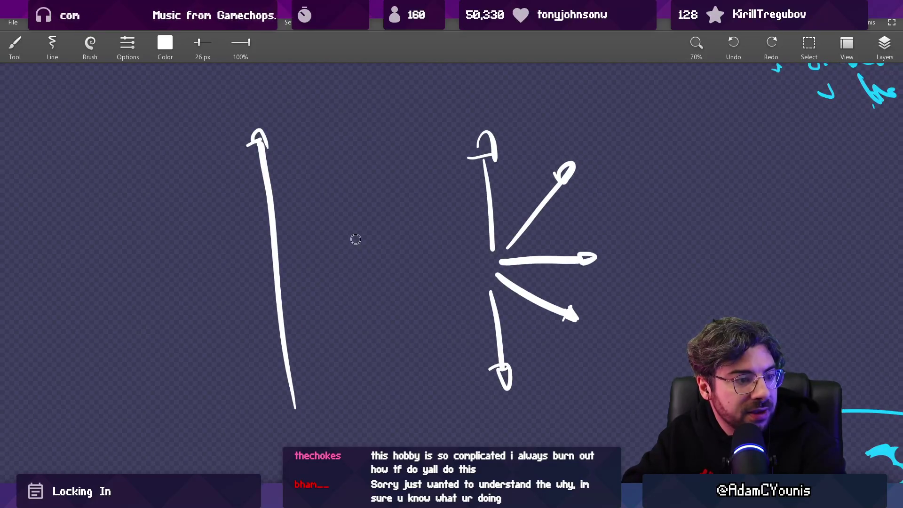
key(ctrl+z)
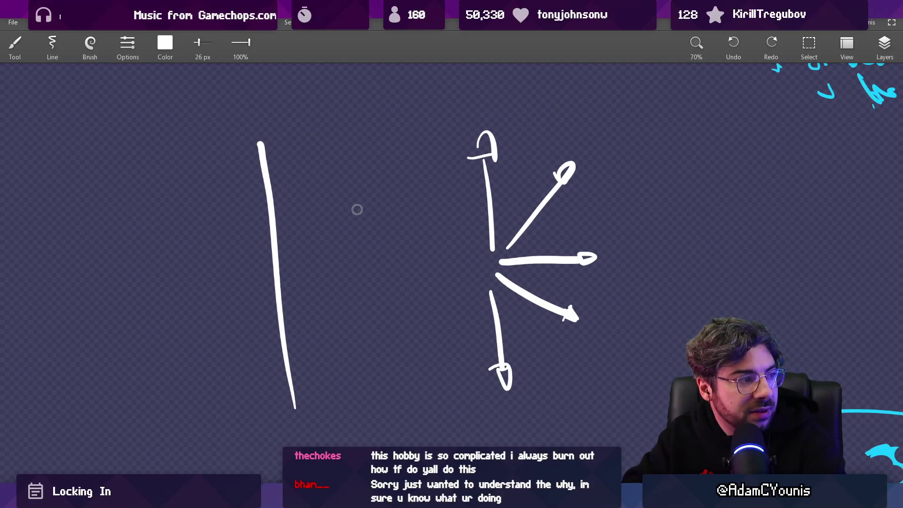
key(ctrl+z)
Try several curved and short strokes left of the fan, undoing each one
scroll(385, 243, up, 2)
scroll(384, 243, right, 2)
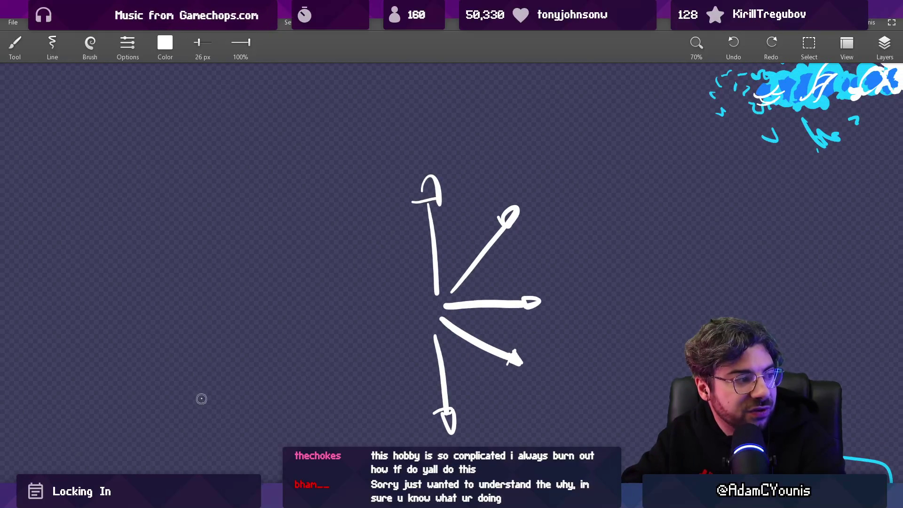
drag(201, 399, 317, 246)
key(ctrl+z)
mouse_move(203, 429)
mouse_down()
mouse_move(198, 384)
mouse_move(227, 322)
mouse_move(318, 284)
mouse_up()
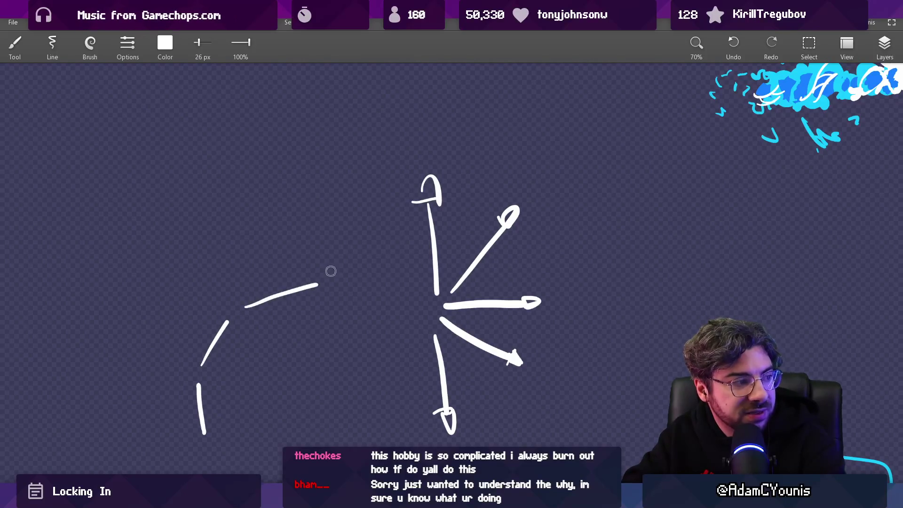
key(ctrl+z)
drag(249, 311, 314, 306)
key(ctrl+z)
key(ctrl+z)
key(ctrl+z)
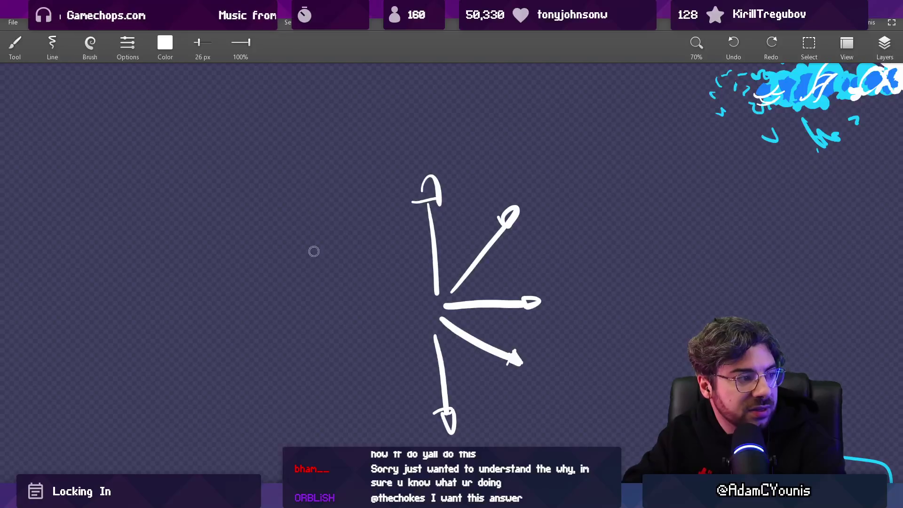
Recentre the fan and draw a rising row of three arrows labelled A, B, A
drag(418, 250, 387, 230)
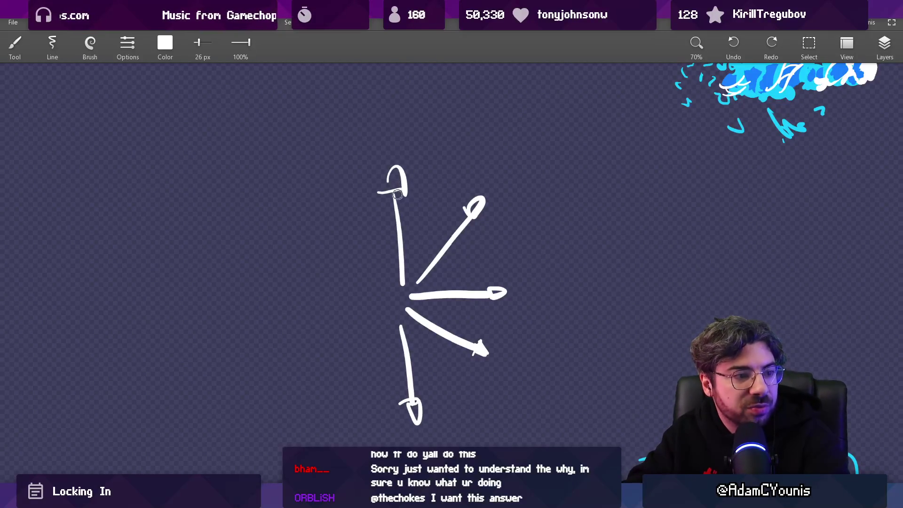
drag(363, 249, 509, 234)
mouse_move(316, 372)
mouse_down()
mouse_move(309, 316)
mouse_move(318, 314)
mouse_up()
drag(333, 348, 348, 337)
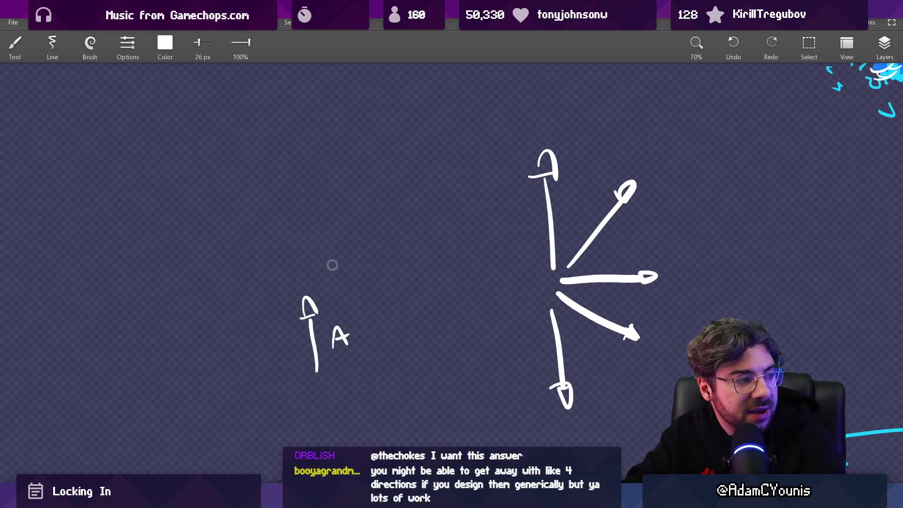
drag(316, 279, 350, 243)
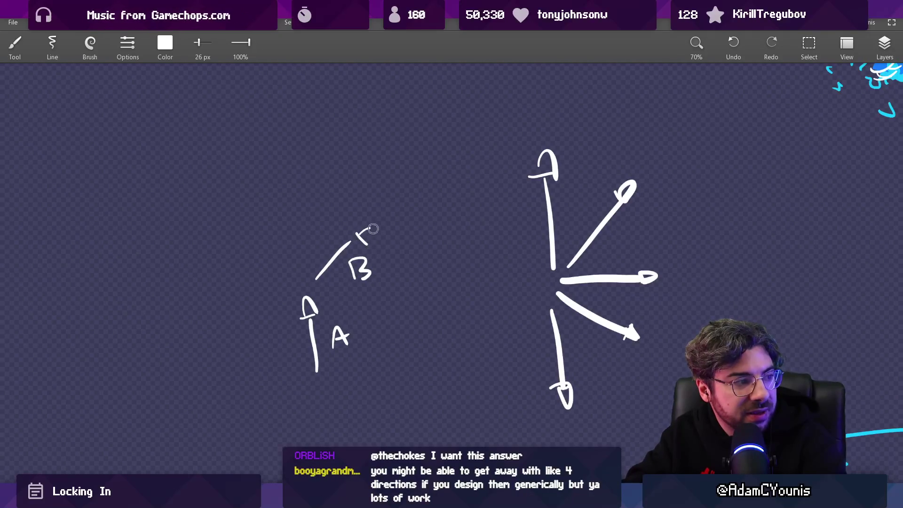
drag(391, 215, 423, 184)
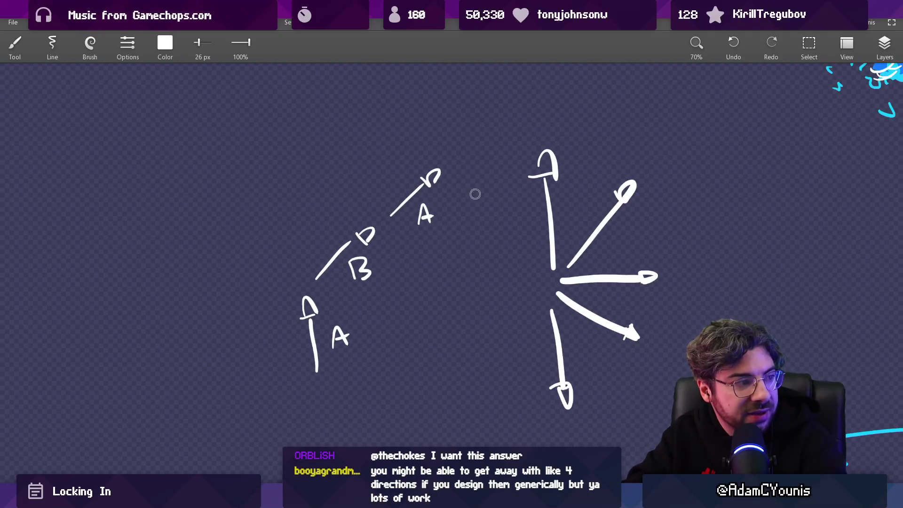
Erase the A/B/A arrow sequence with a large eraser, then try two small arrows and undo them
key(e)
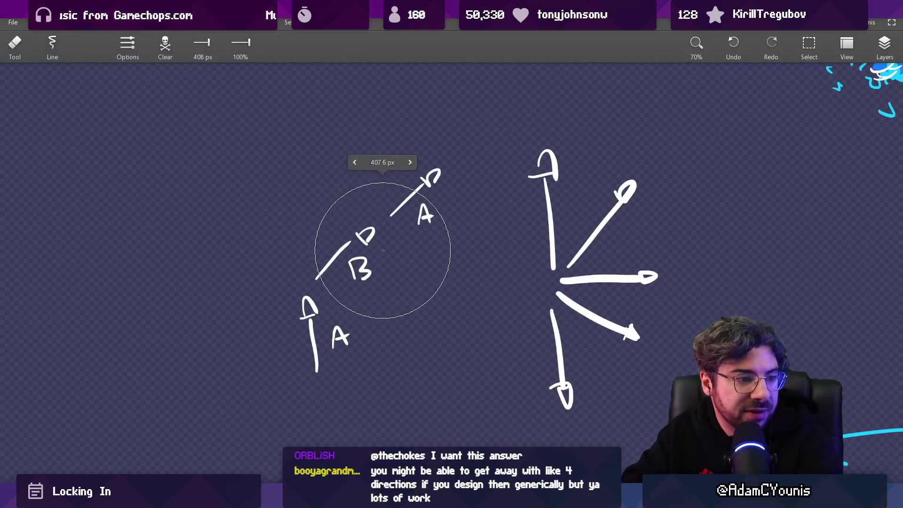
drag(418, 188, 339, 359)
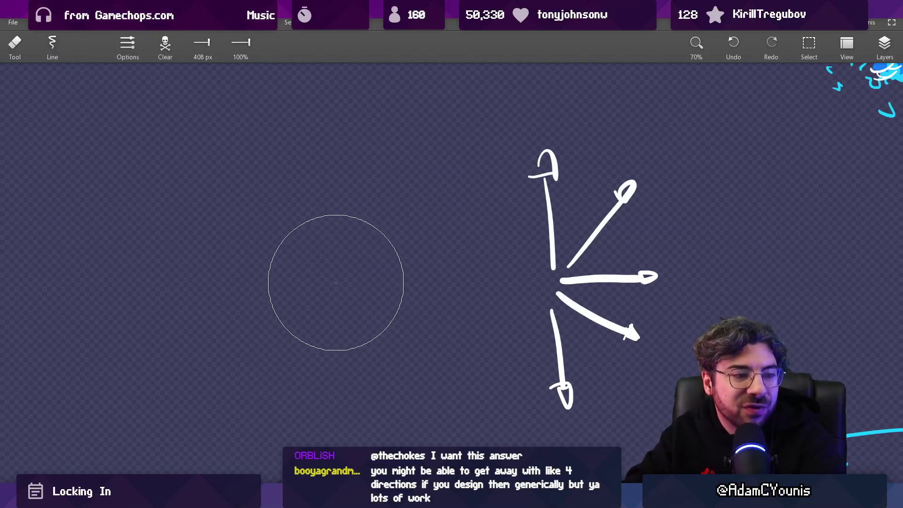
key(b)
drag(323, 270, 362, 232)
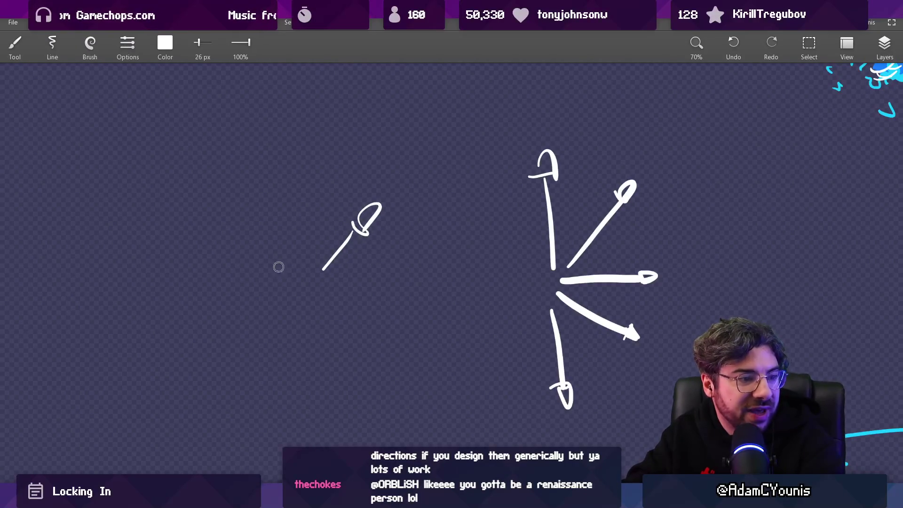
drag(298, 259, 270, 228)
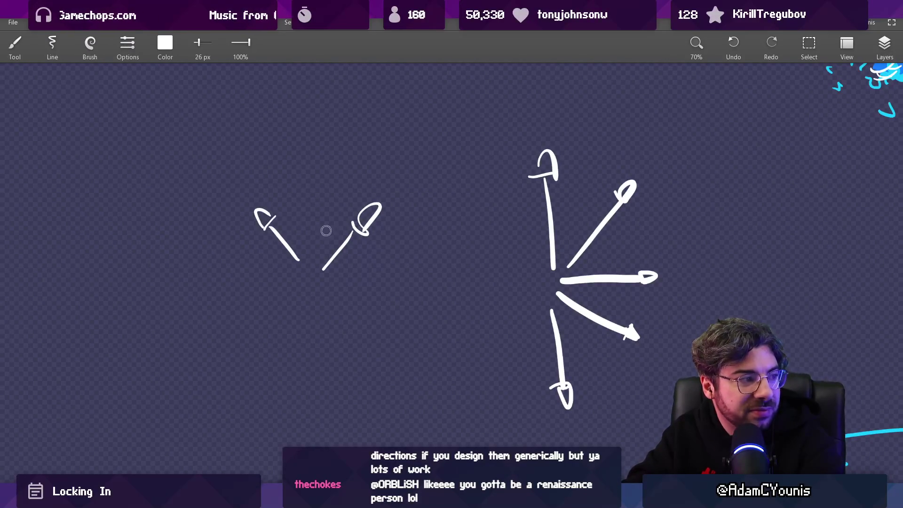
key(ctrl+z)
key(ctrl+z)
key(ctrl+z)
Sketch a zigzag splash stroke and vertical splash line, undoing the circle and small loop
drag(332, 301, 325, 121)
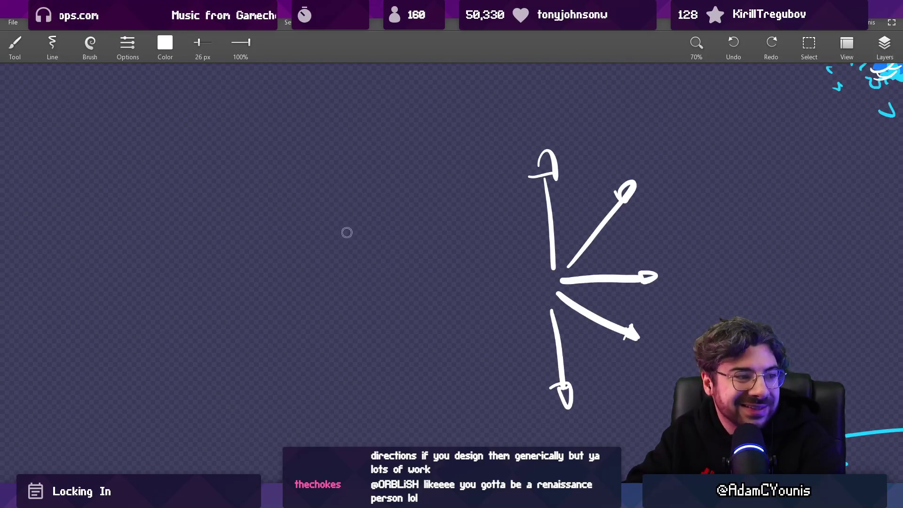
drag(555, 146, 591, 347)
key(ctrl+z)
scroll(472, 228, left, 2)
drag(365, 268, 366, 285)
drag(363, 231, 363, 160)
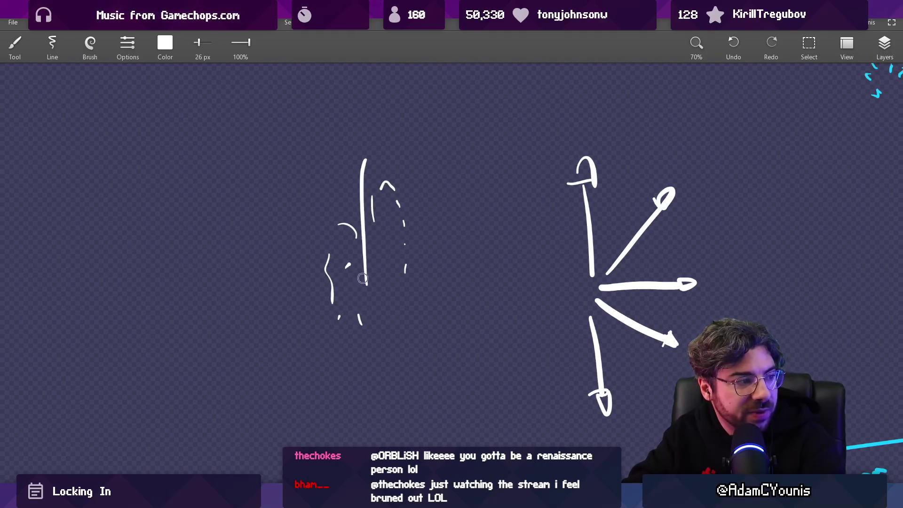
drag(457, 260, 388, 236)
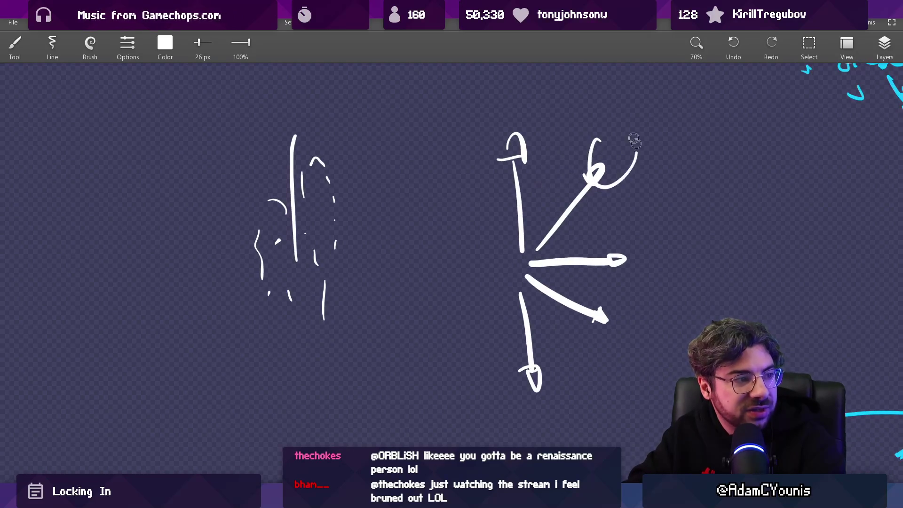
key(ctrl+z)
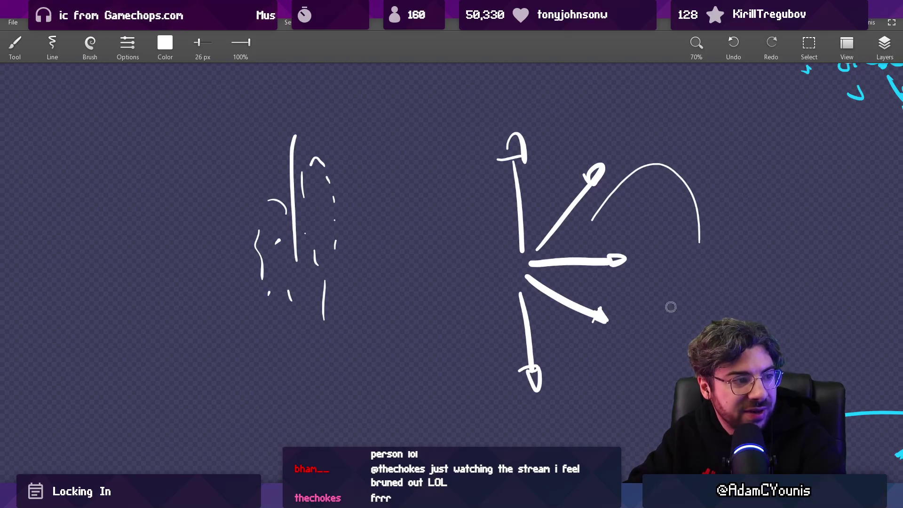
Add short trial strokes under the arc, then undo them along with the arc
drag(672, 360, 577, 314)
drag(566, 127, 566, 137)
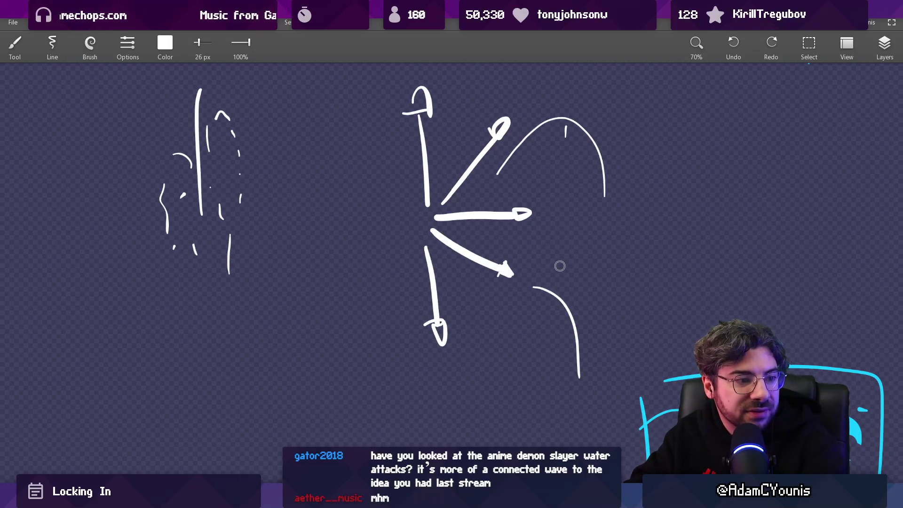
drag(542, 197, 580, 246)
scroll(580, 246, down, 2)
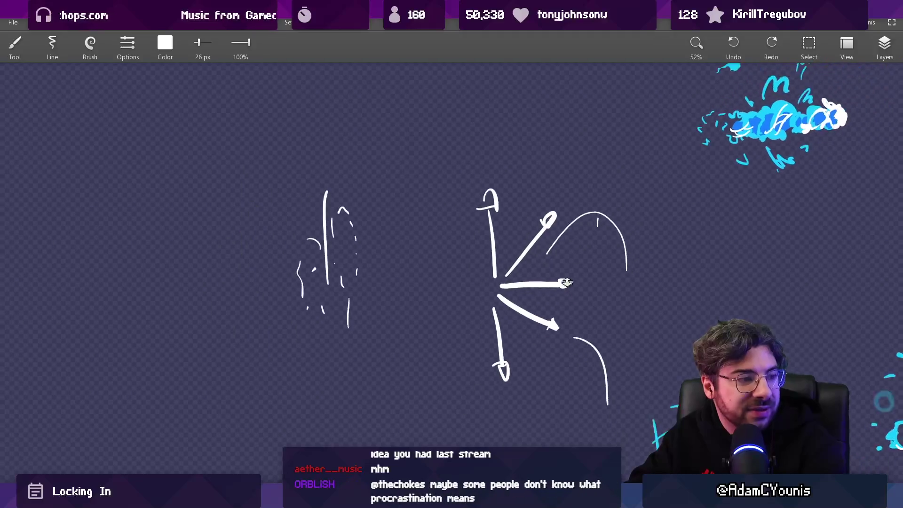
key(ctrl+z)
key(ctrl+z)
key(ctrl+z)
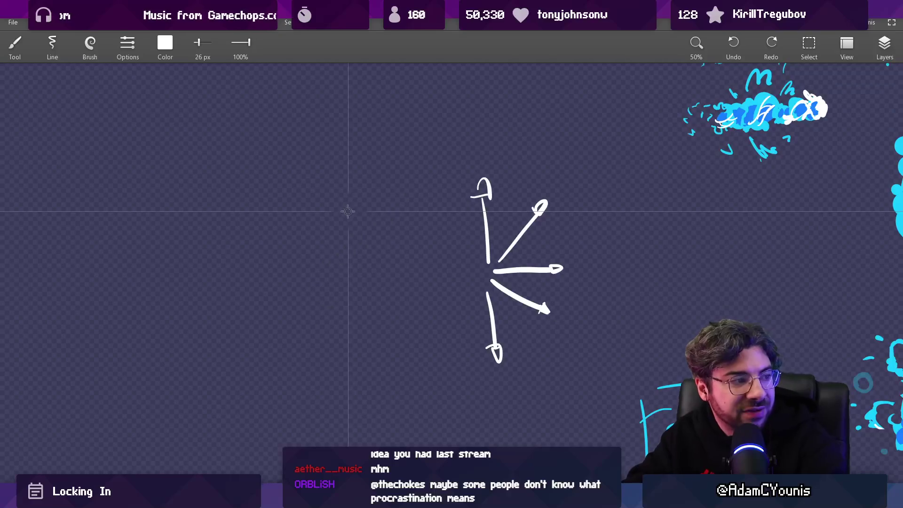
Study the sword-water reference and paint white curves along its inner and outer water arcs
scroll(397, 234, right, 10)
scroll(557, 191, down, 3)
scroll(450, 218, down, 2)
scroll(455, 169, right, 10)
scroll(536, 82, down, 5)
scroll(535, 83, down, 5)
scroll(494, 188, down, 2)
scroll(451, 296, up, 5)
scroll(451, 296, up, 3)
scroll(576, 230, up, 6)
scroll(577, 230, up, 4)
scroll(567, 167, up, 4)
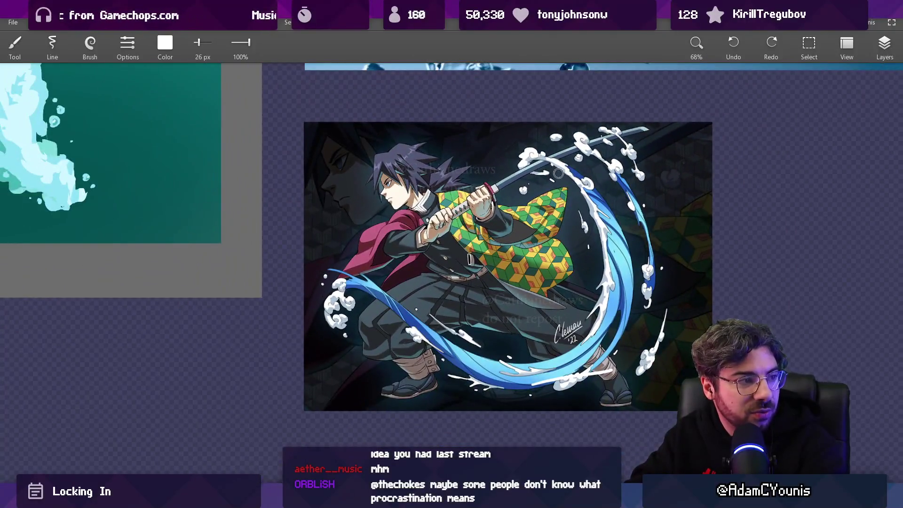
drag(558, 173, 594, 347)
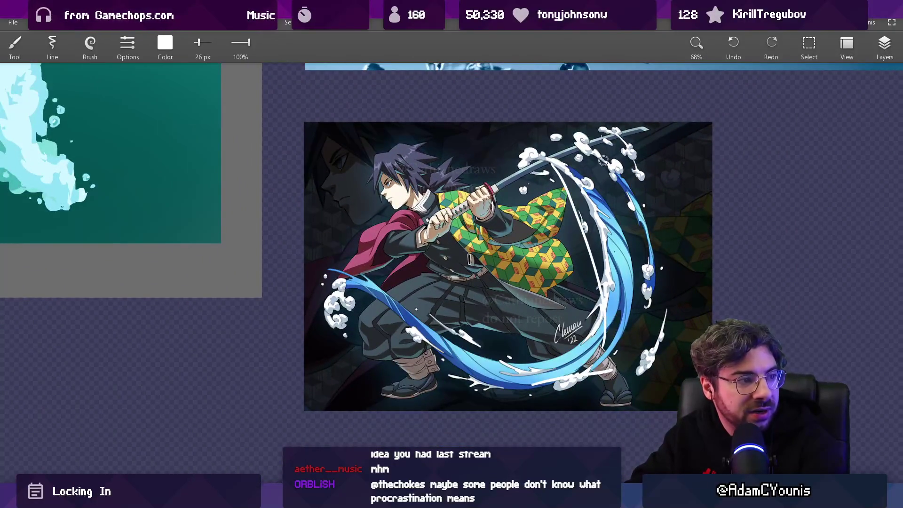
drag(604, 162, 505, 373)
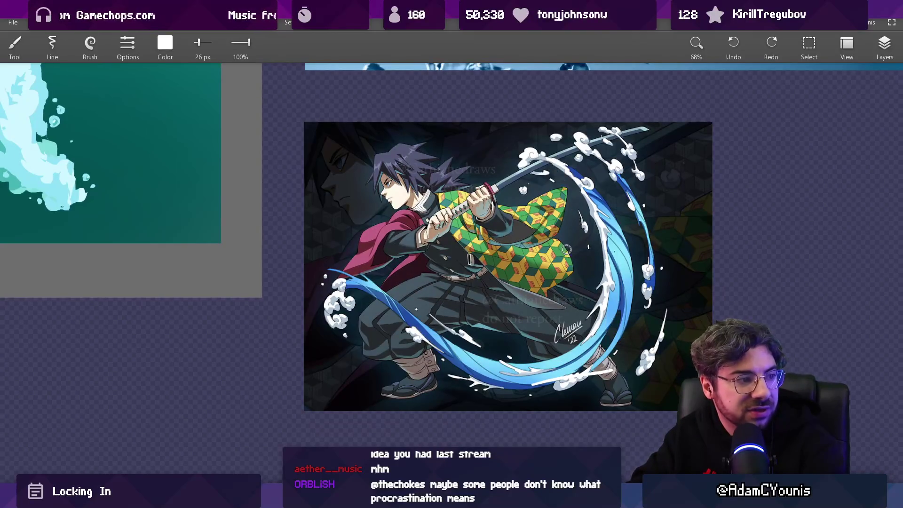
Try inner flow curves down the hooked wave sketch, undoing them to keep the hatched outline
scroll(540, 245, down, 4)
drag(526, 404, 531, 217)
scroll(526, 273, up, 2)
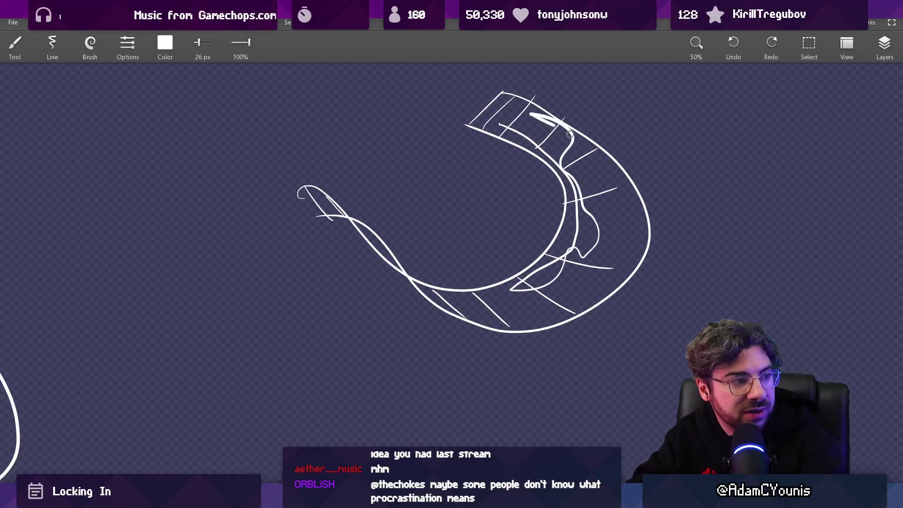
drag(561, 128, 610, 231)
key(ctrl+z)
key(ctrl+z)
key(ctrl+z)
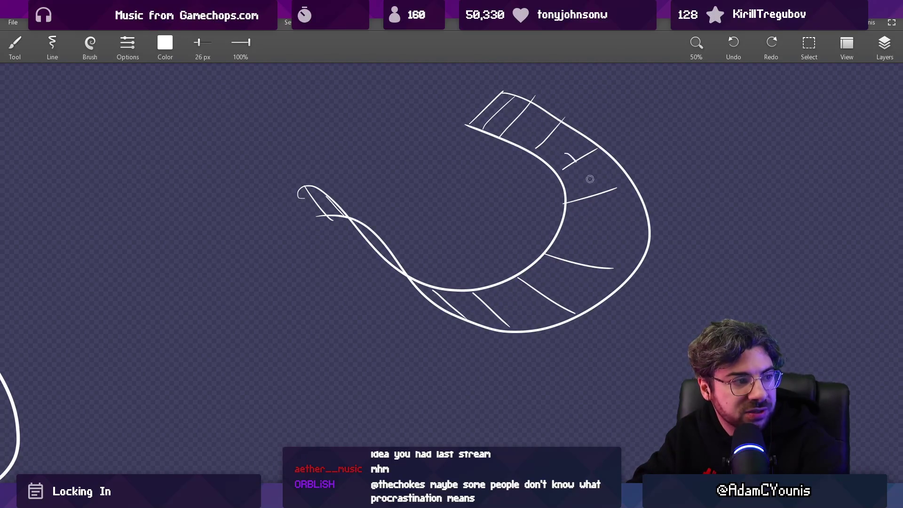
drag(582, 169, 550, 295)
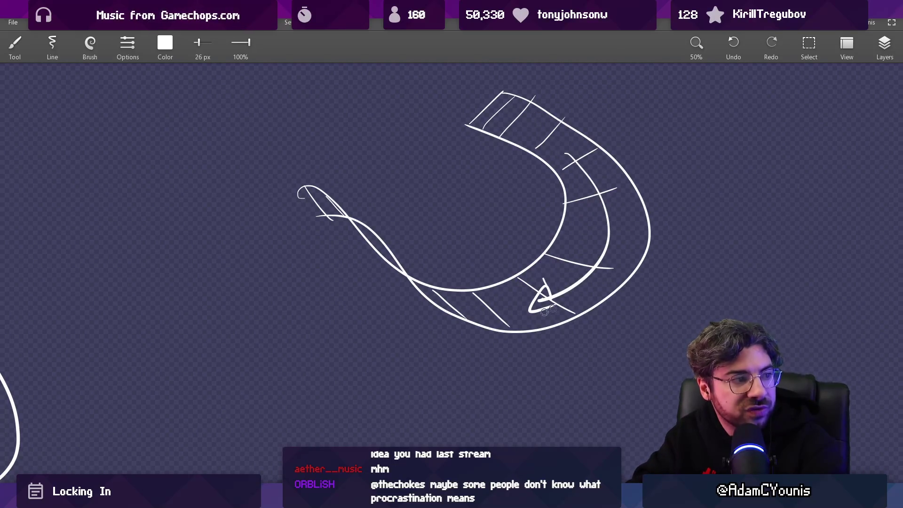
key(ctrl+z)
scroll(498, 240, down, 6)
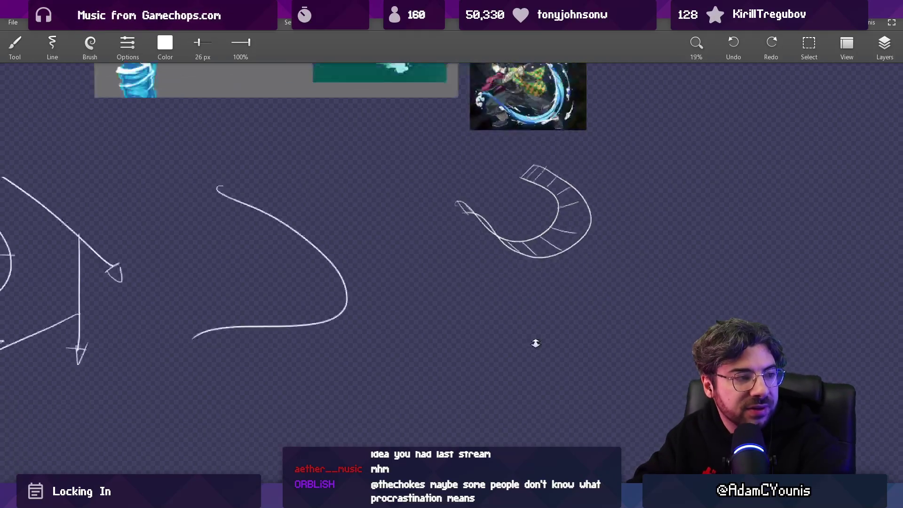
Scan the board and try a white freehand arc, then undo it
scroll(639, 193, left, 8)
scroll(639, 193, down, 5)
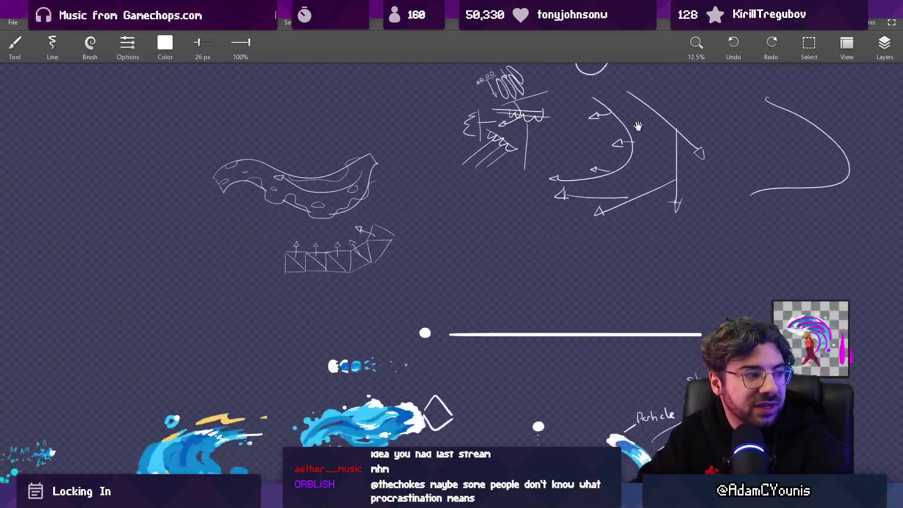
scroll(633, 133, down, 5)
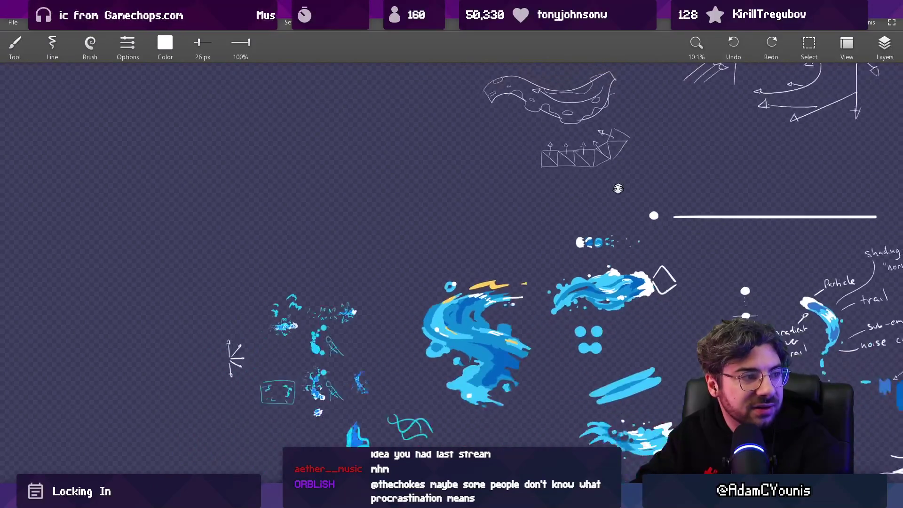
scroll(595, 149, down, 3)
scroll(595, 149, right, 2)
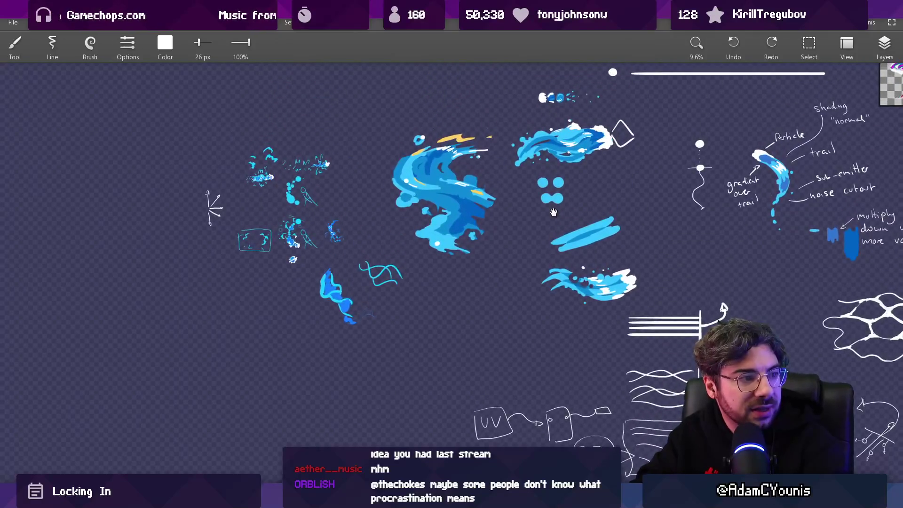
scroll(536, 210, up, 5)
drag(493, 260, 539, 256)
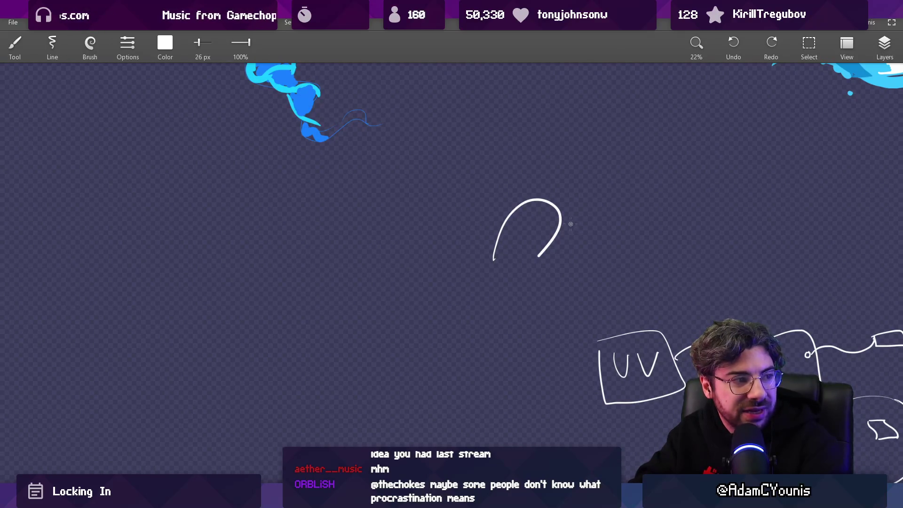
key(ctrl+z)
Centre the small splash sketch with blank space below and sample its blue at 42 px
scroll(538, 204, down, 2)
scroll(527, 221, up, 5)
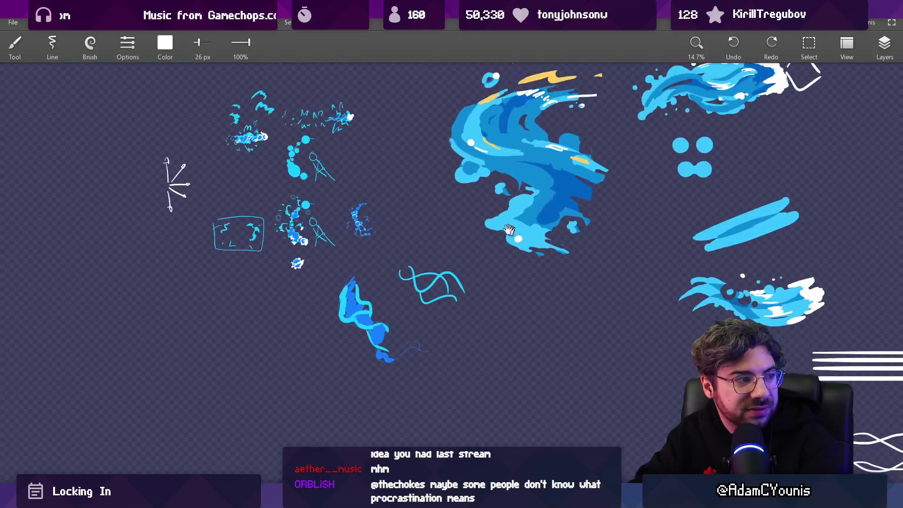
drag(515, 234, 614, 283)
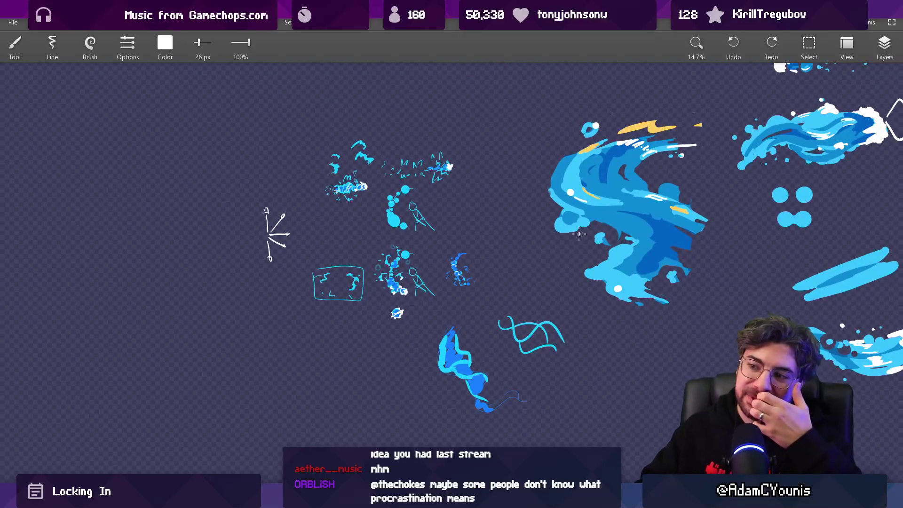
scroll(305, 211, up, 3)
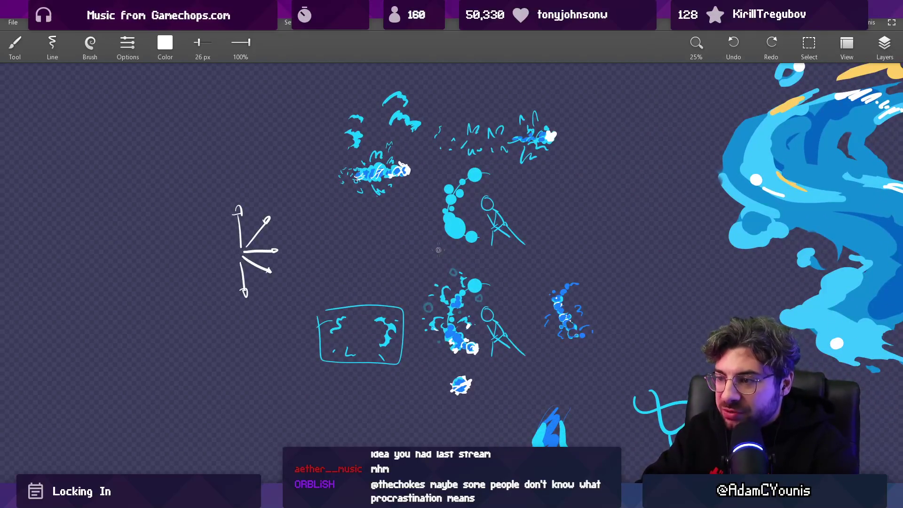
scroll(432, 290, up, 7)
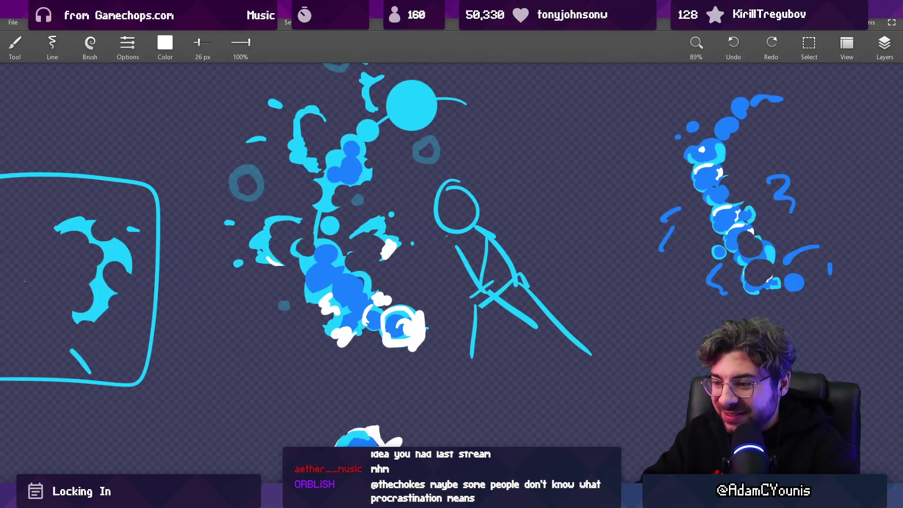
mouse_move(360, 474)
mouse_down()
mouse_move(407, 305)
mouse_move(437, 262)
mouse_up()
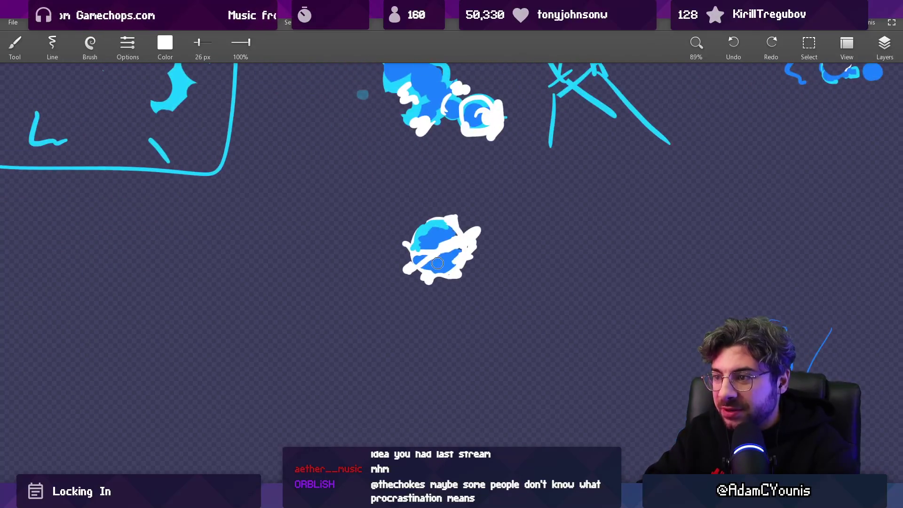
click(417, 247)
key(bracketright)
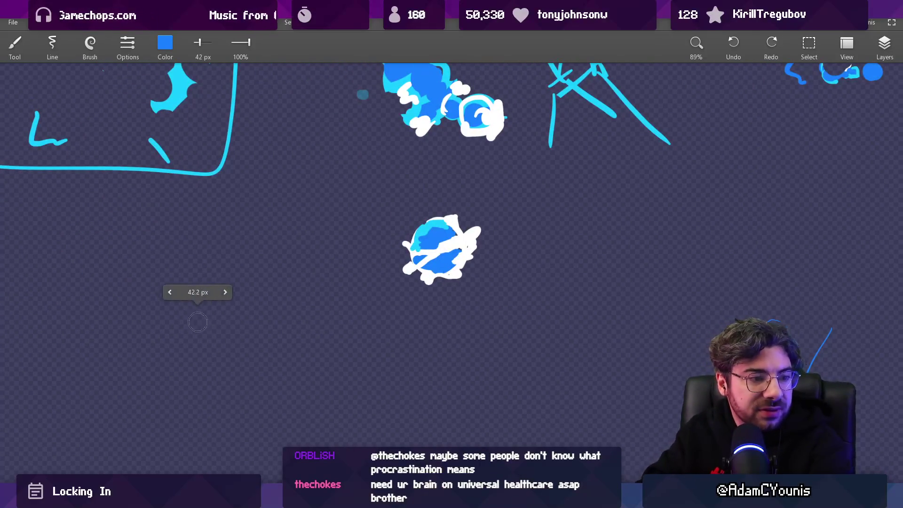
mouse_move(141, 325)
mouse_down()
mouse_move(186, 333)
mouse_move(313, 323)
mouse_move(348, 377)
mouse_up()
key(ctrl+z)
key(bracketright)
key(bracketright)
mouse_move(178, 326)
mouse_down()
mouse_move(246, 342)
mouse_move(277, 376)
mouse_move(306, 379)
mouse_move(355, 361)
mouse_up()
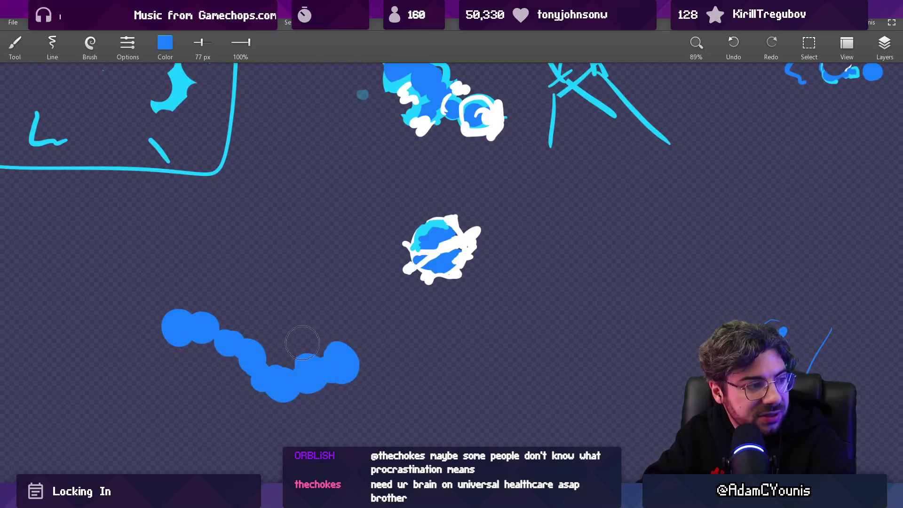
drag(277, 394, 219, 364)
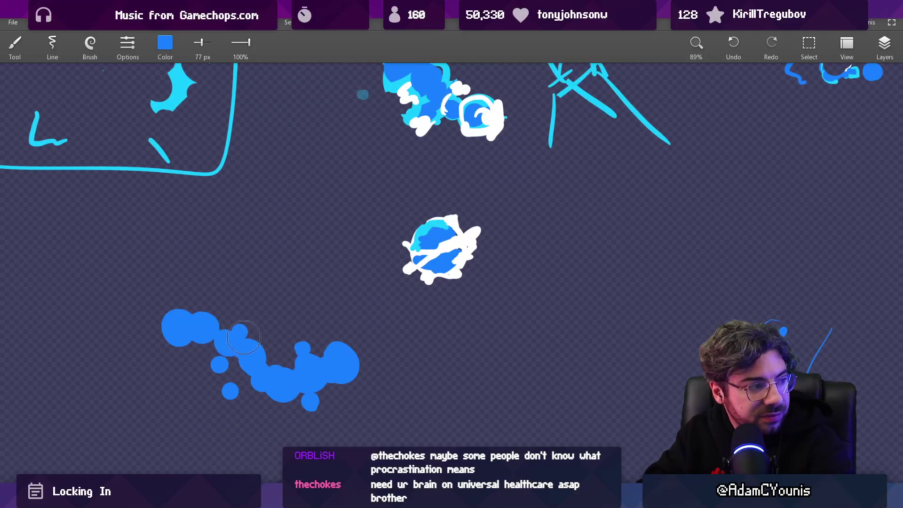
drag(205, 323, 177, 336)
drag(359, 371, 400, 360)
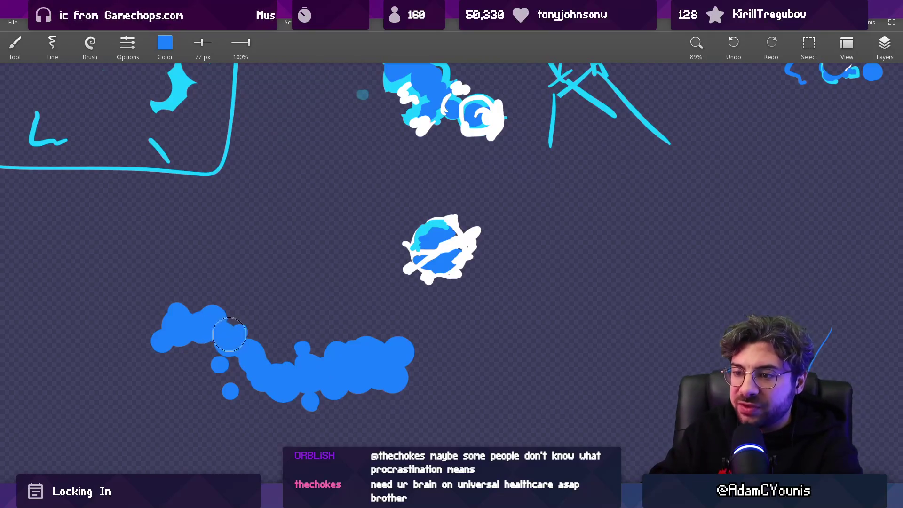
alt+click(181, 87)
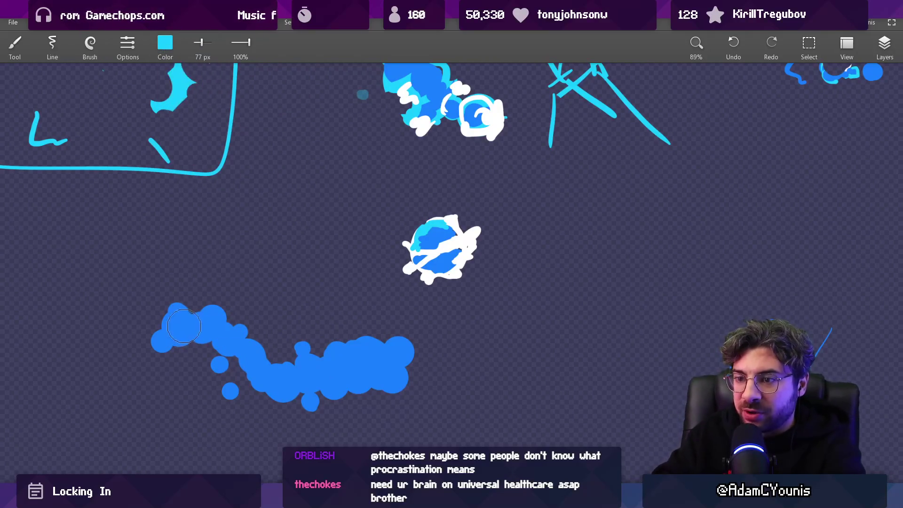
click(159, 335)
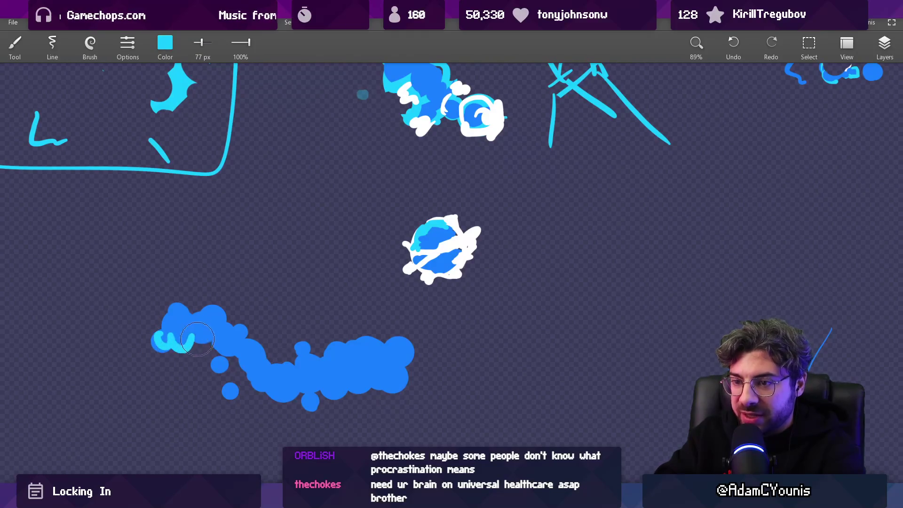
key(ctrl+z)
key(ctrl+z)
key(ctrl+z)
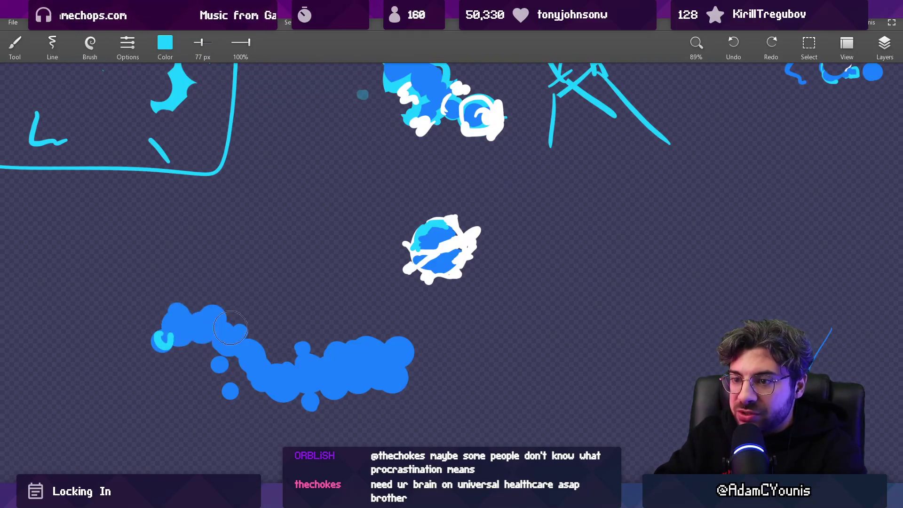
alt+click(192, 332)
mouse_move(192, 332)
mouse_down()
mouse_move(210, 355)
mouse_move(297, 393)
mouse_up()
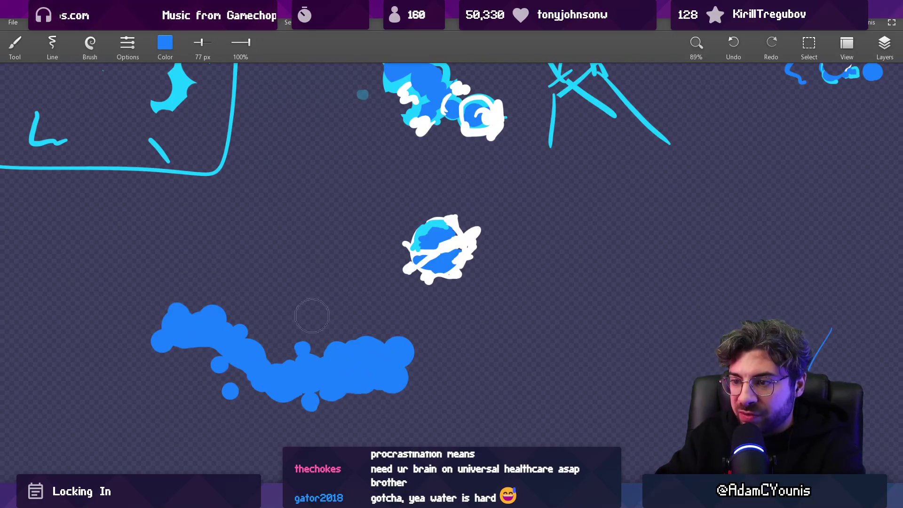
click(165, 44)
drag(165, 135, 153, 136)
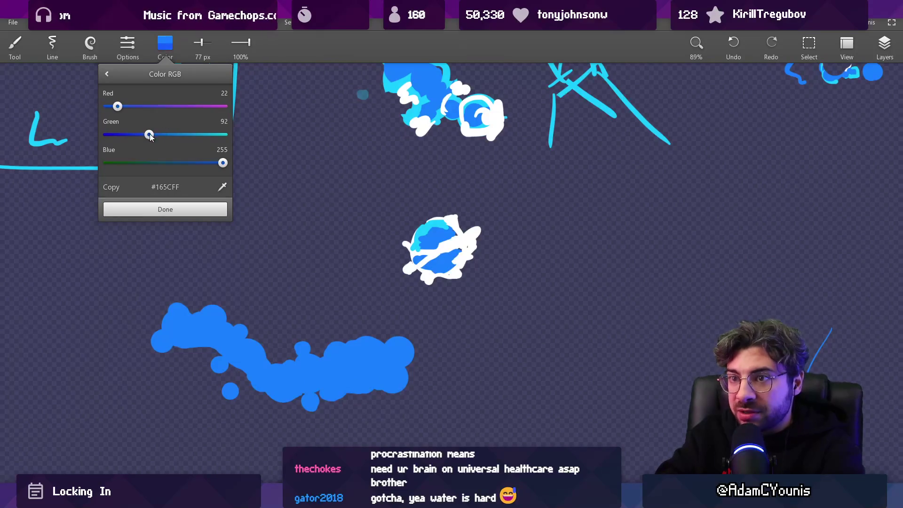
click(165, 209)
click(159, 341)
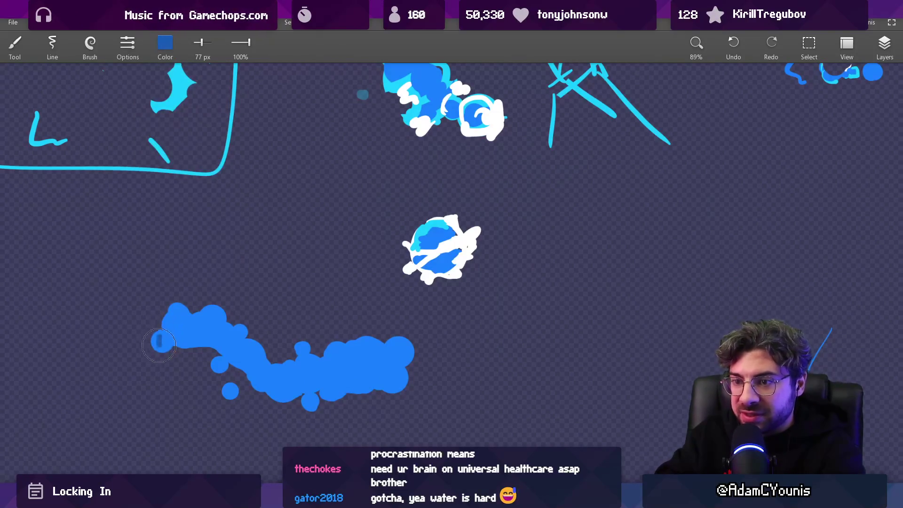
mouse_move(252, 376)
mouse_down()
mouse_move(337, 390)
mouse_move(372, 346)
mouse_up()
click(165, 43)
mouse_move(221, 186)
mouse_down()
mouse_move(181, 94)
mouse_move(177, 106)
mouse_up()
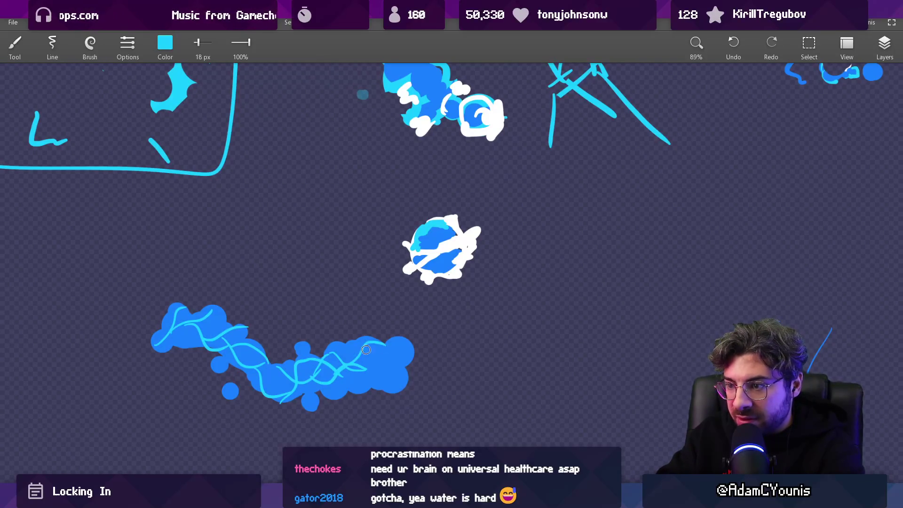
mouse_move(417, 362)
mouse_down()
mouse_move(354, 314)
mouse_move(363, 281)
mouse_move(346, 302)
mouse_move(315, 279)
mouse_up()
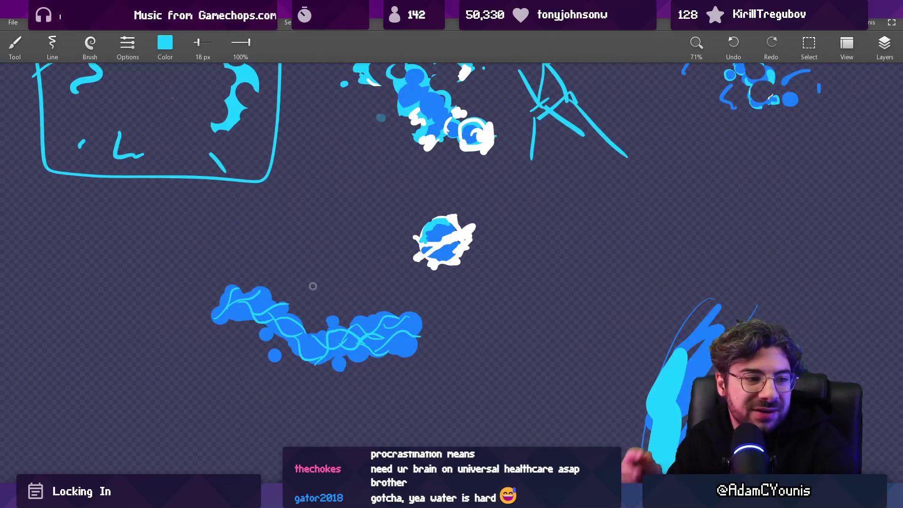
key(ctrl+z)
key(ctrl+z)
key(ctrl+z)
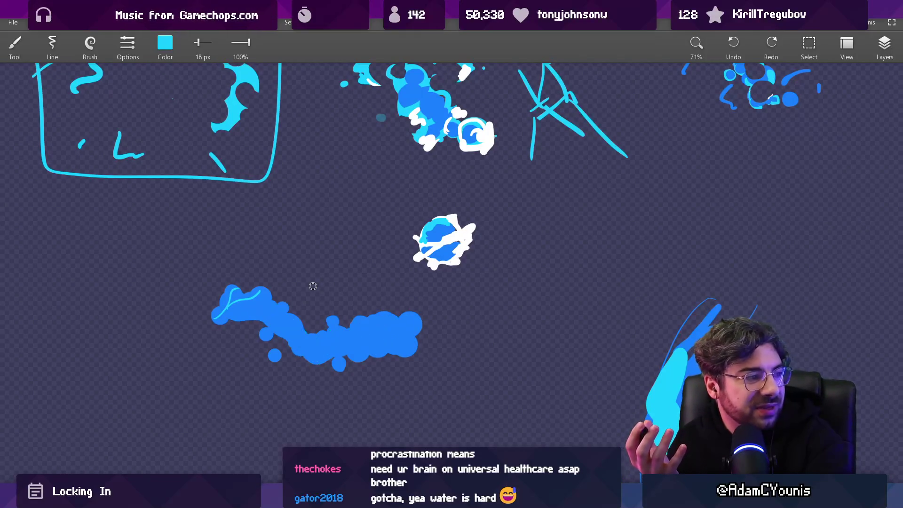
key(ctrl+z)
key(ctrl+z)
key(ctrl+z)
key(ctrl+z)
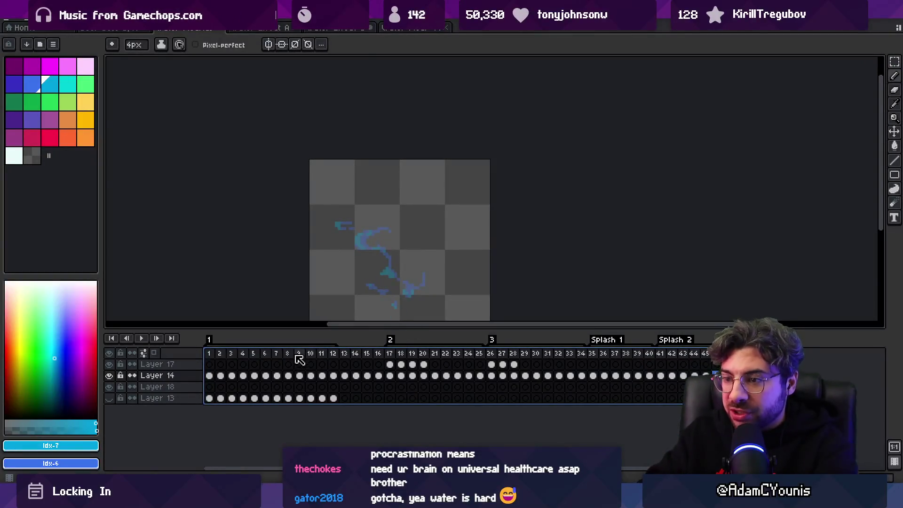
Inspect splash frames 8–10, then 1–12 across all layers, zoomed in, before returning to Unity
mouse_move(288, 365)
mouse_down()
mouse_move(355, 365)
mouse_move(298, 365)
mouse_move(311, 365)
mouse_up()
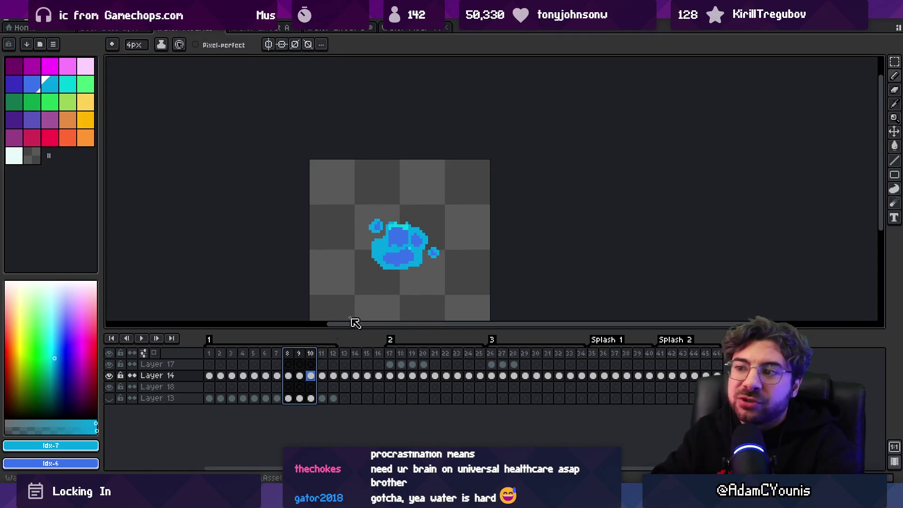
key(z)
scroll(383, 221, down, 1)
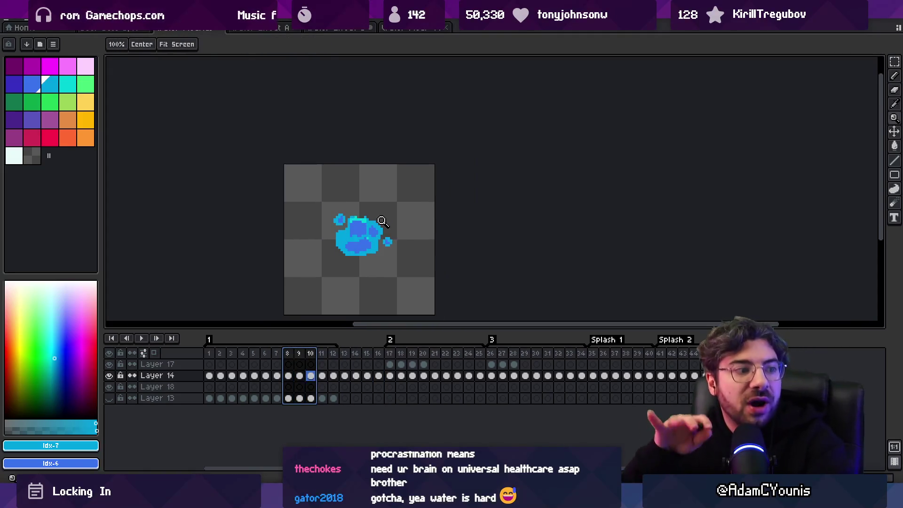
mouse_move(209, 353)
mouse_down()
mouse_move(349, 354)
mouse_move(682, 322)
mouse_move(503, 329)
mouse_move(628, 329)
mouse_up()
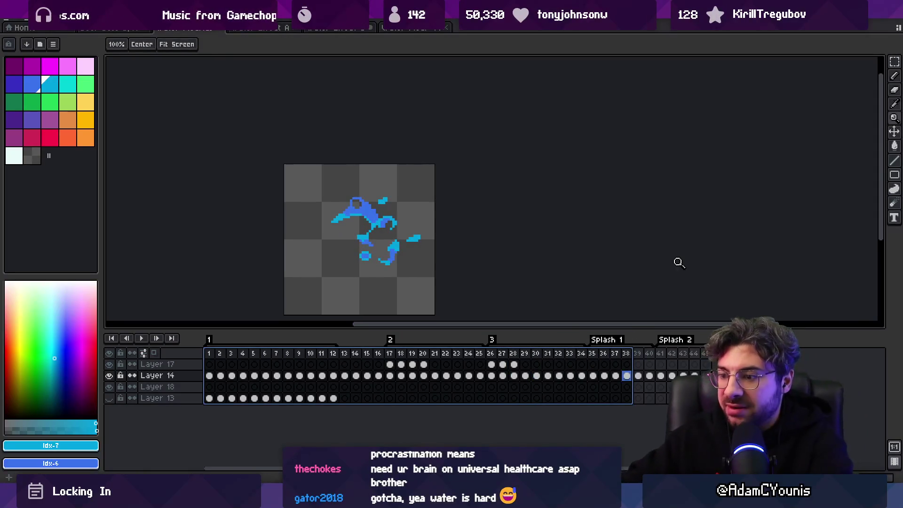
key(alt+Tab)
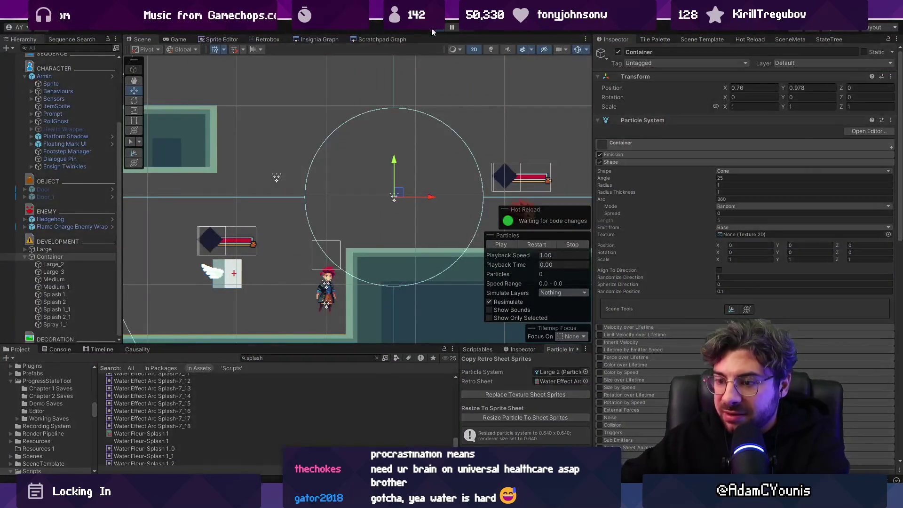
Playtest the water particles, then nudge the Container emitter upward in the scene
click(432, 29)
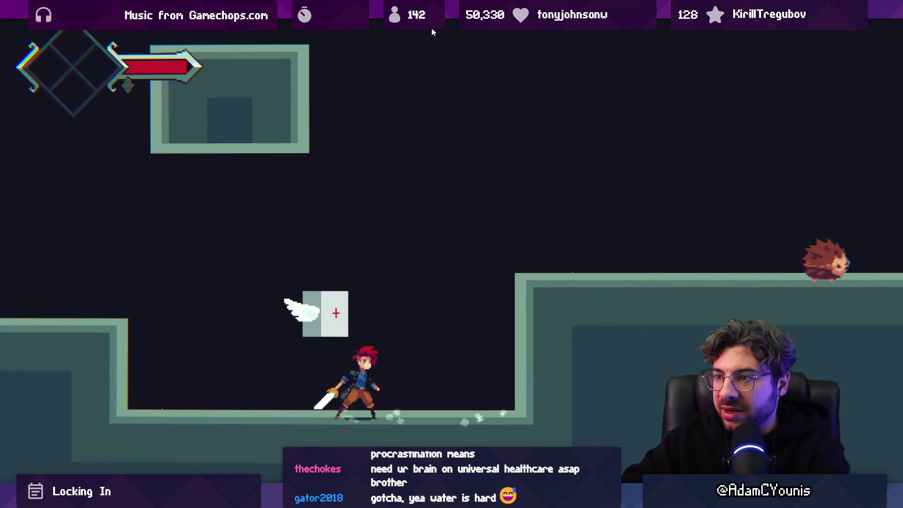
click(432, 30)
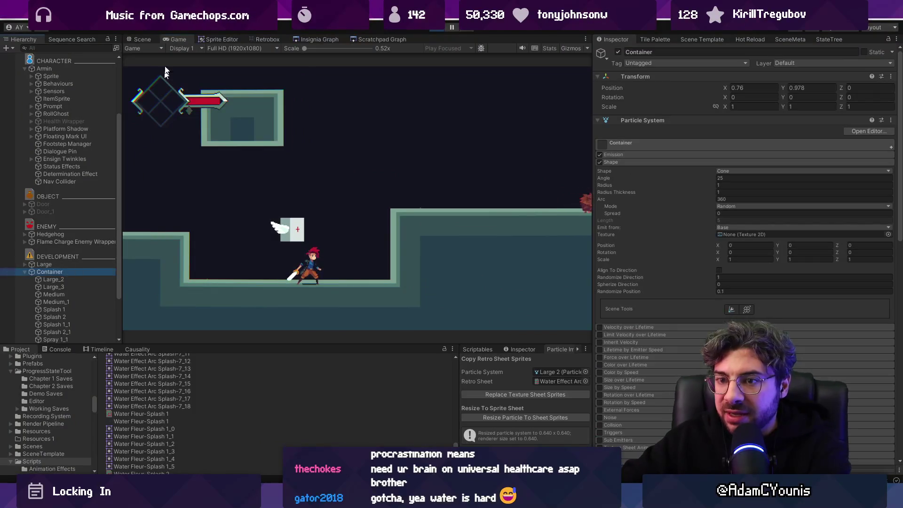
click(140, 40)
mouse_move(398, 195)
mouse_down()
mouse_move(404, 141)
mouse_move(336, 197)
mouse_move(423, 195)
mouse_move(414, 184)
mouse_move(377, 191)
mouse_move(353, 172)
mouse_move(437, 207)
mouse_move(369, 201)
mouse_move(397, 190)
mouse_up()
Remove Elements 0 and 2 from the Container's Transform Particle Emitter list and preview the trail
click(52, 280)
shift+click(53, 287)
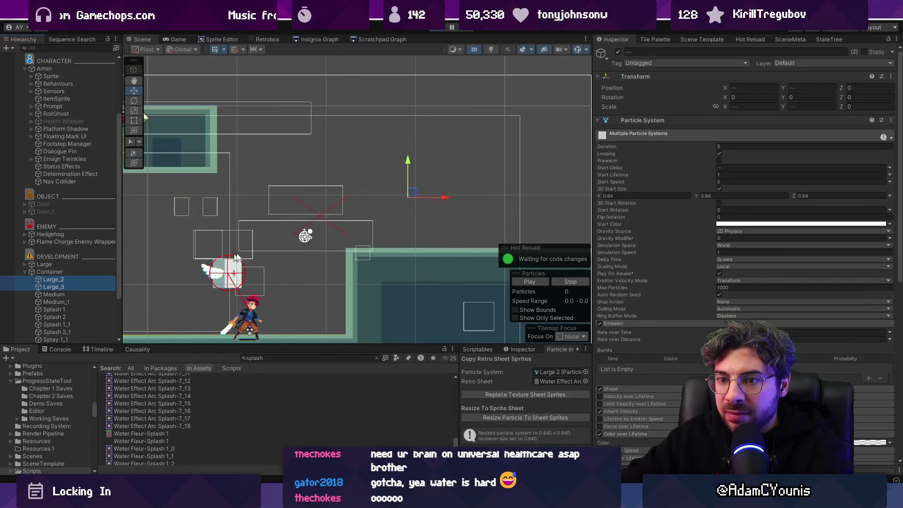
click(85, 273)
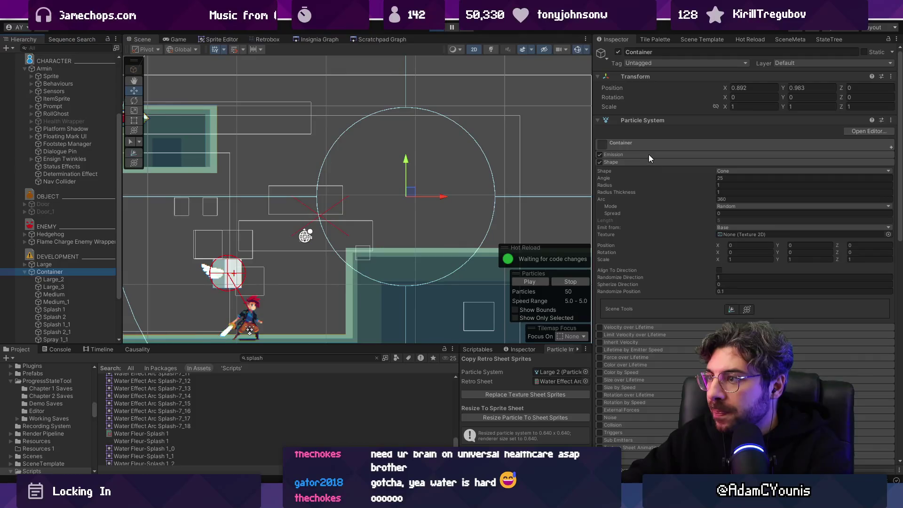
click(644, 156)
click(645, 118)
click(702, 163)
ctrl+click(687, 182)
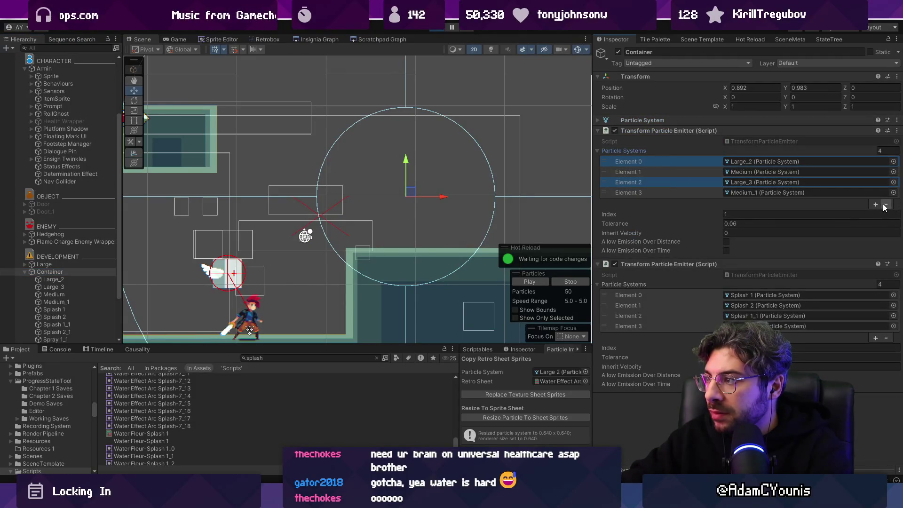
click(886, 206)
mouse_move(410, 195)
mouse_down()
mouse_move(376, 150)
mouse_move(472, 141)
mouse_move(302, 149)
mouse_move(394, 211)
mouse_move(553, 193)
mouse_up()
Undo the removal, parent the Container under Armin, and place it on the character
key(ctrl+z)
key(ctrl+z)
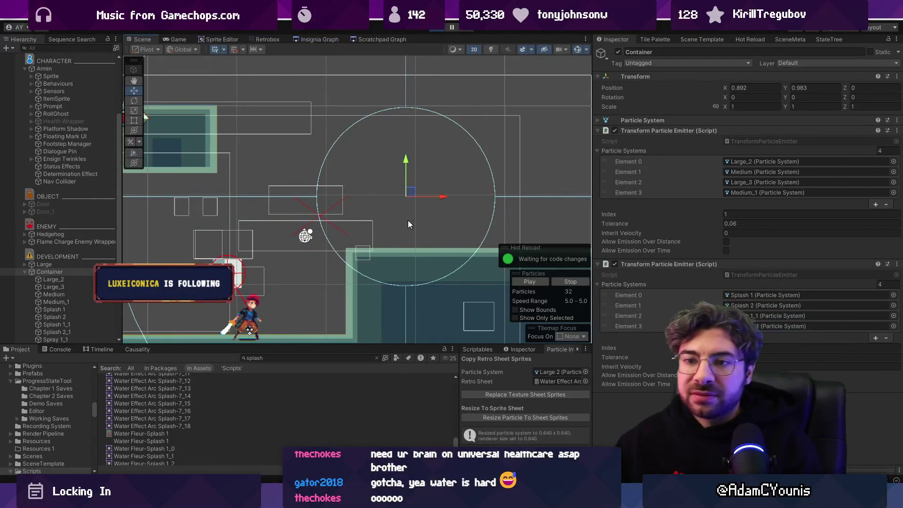
mouse_move(49, 272)
mouse_down()
mouse_move(95, 109)
mouse_move(83, 72)
mouse_up()
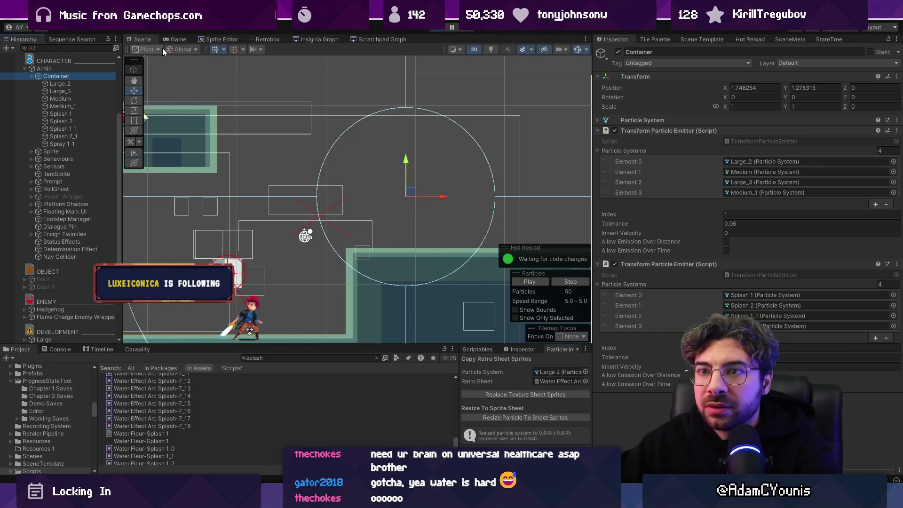
drag(414, 189, 254, 235)
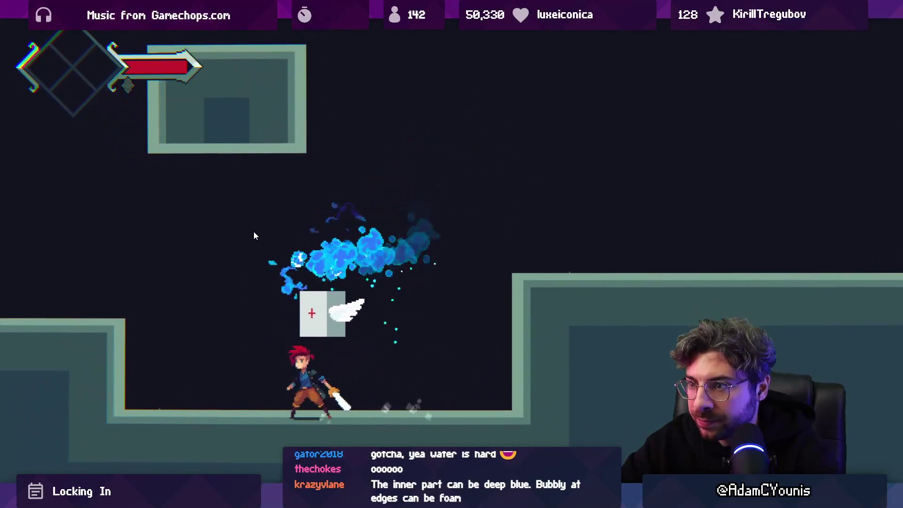
Exit the full-screen game view, stop play mode, and switch to Aseprite
key(shift+space)
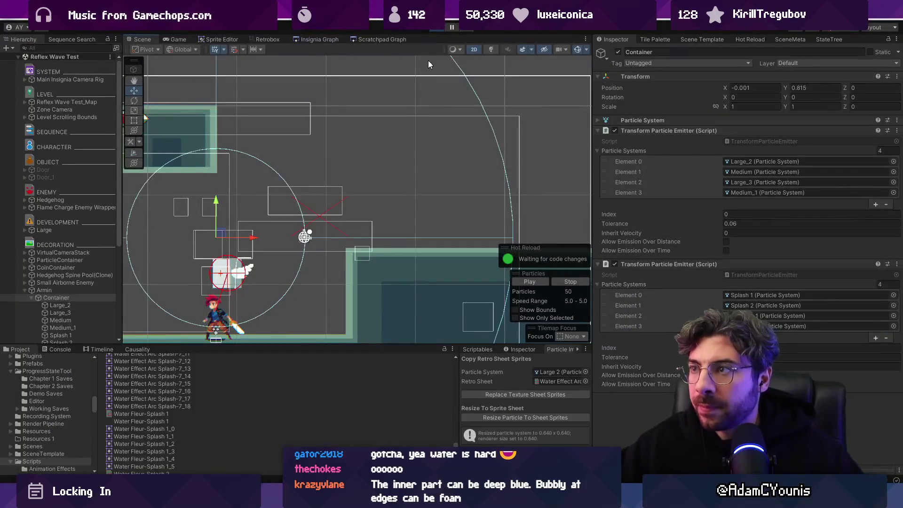
click(440, 26)
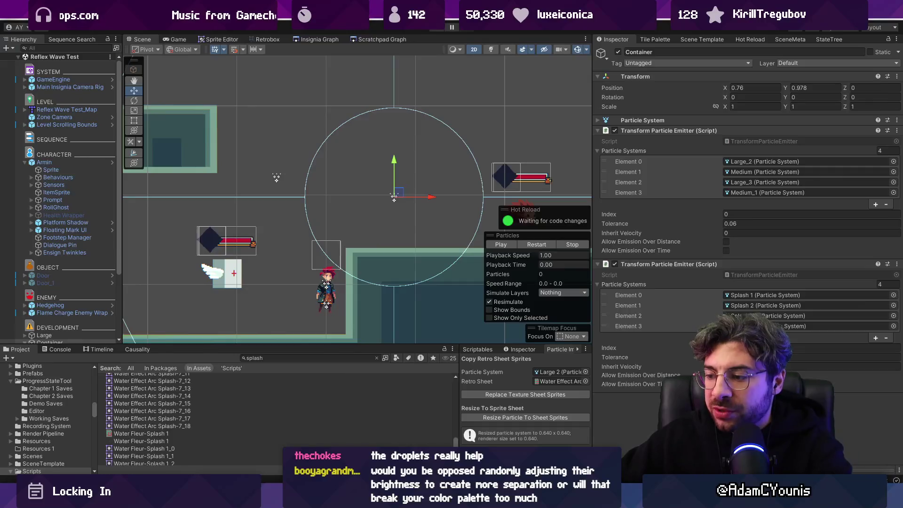
key(alt+Tab)
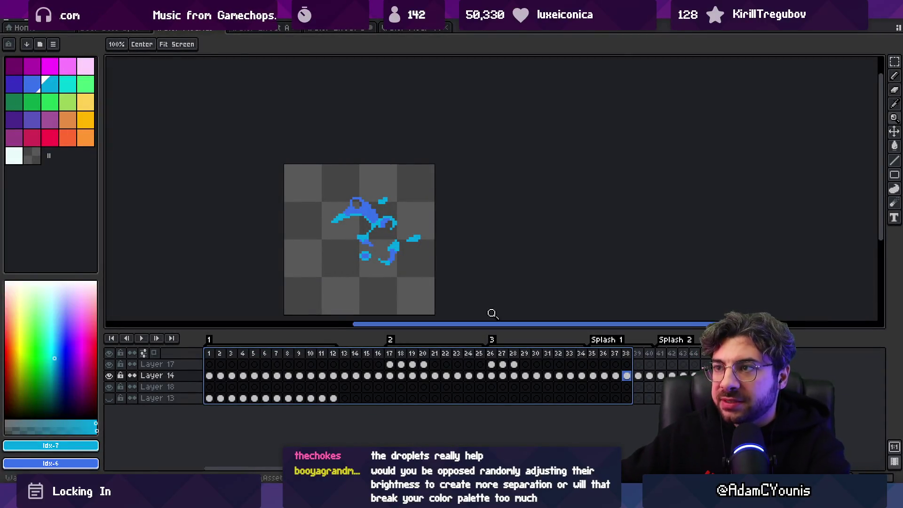
In the attack sprite, move a chunk of blue droplets into the character's water splash
click(263, 29)
click(354, 29)
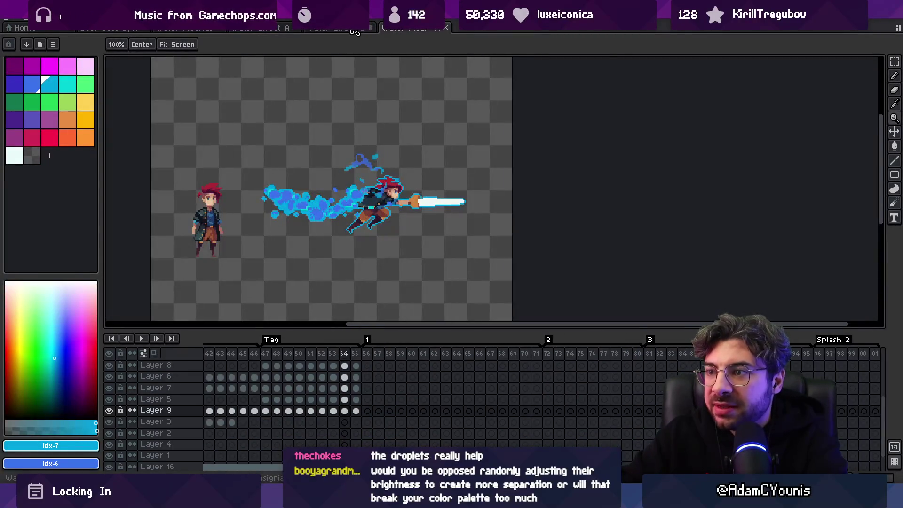
click(323, 207)
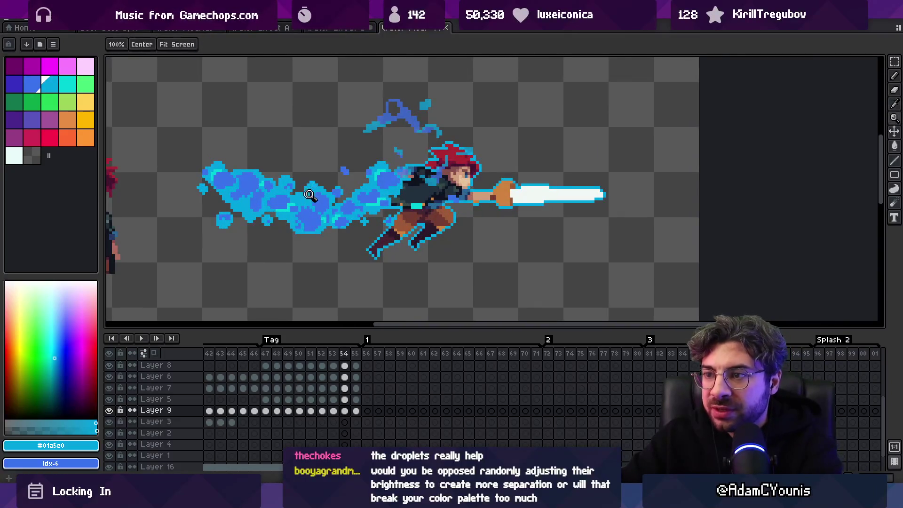
mouse_move(264, 217)
mouse_down()
mouse_move(252, 236)
mouse_move(297, 204)
mouse_move(345, 241)
mouse_move(377, 217)
mouse_up()
key(z)
scroll(367, 226, down, 2)
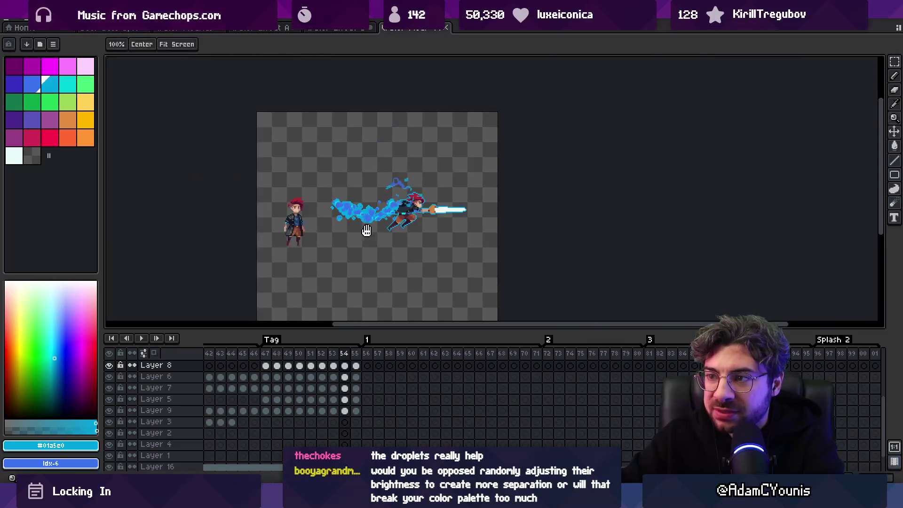
click(371, 223)
Paint a dark-blue test tentacle stroke, lasso-delete it, then return to Unity
key(b)
scroll(323, 223, up, 3)
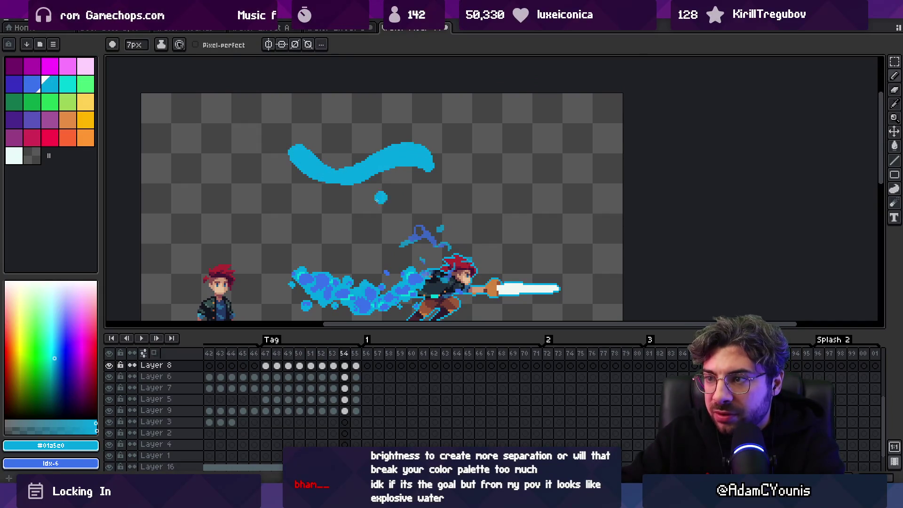
alt+click(326, 280)
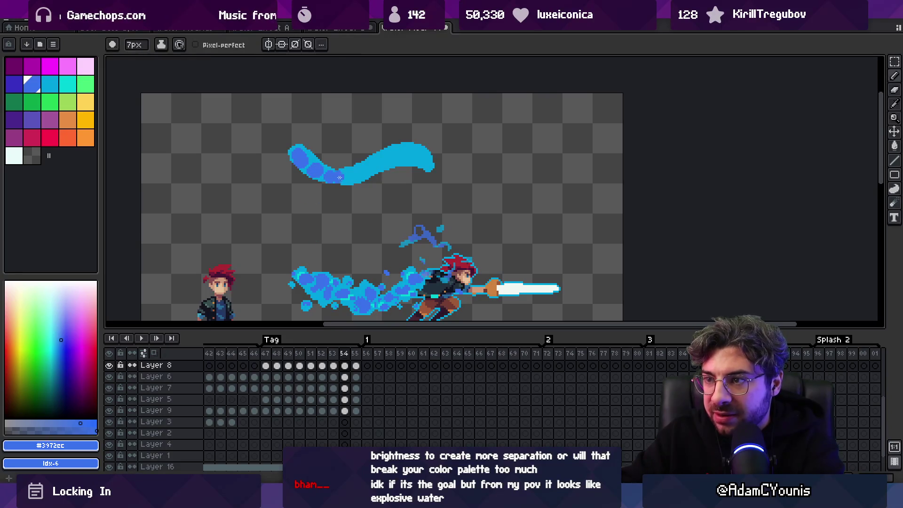
key(m)
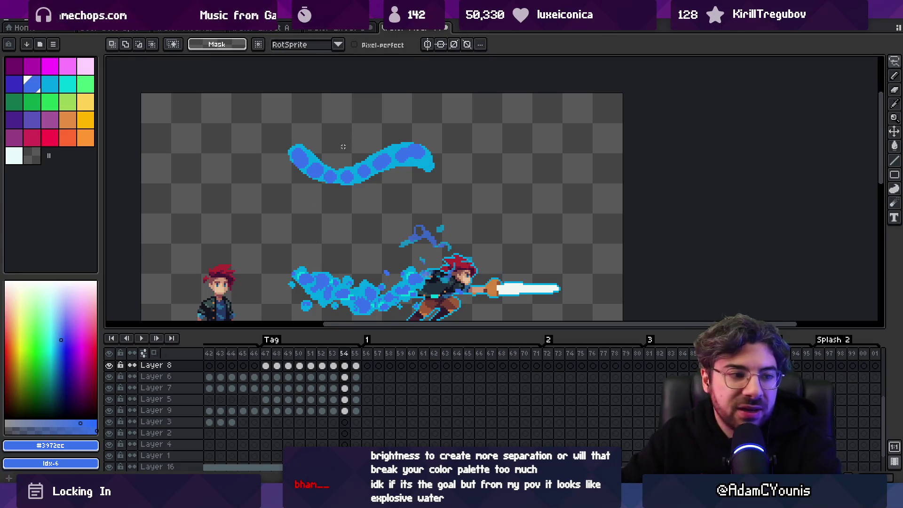
drag(475, 103, 470, 101)
key(ctrl+x)
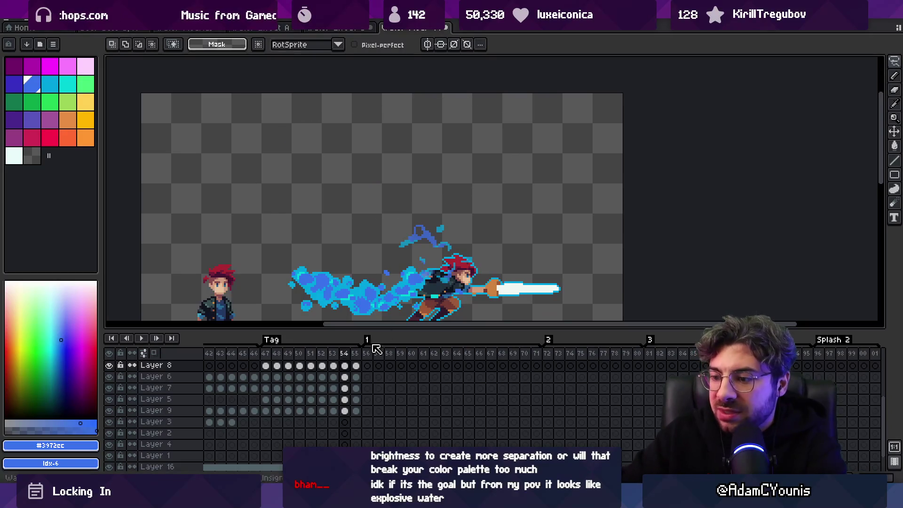
key(alt+Tab)
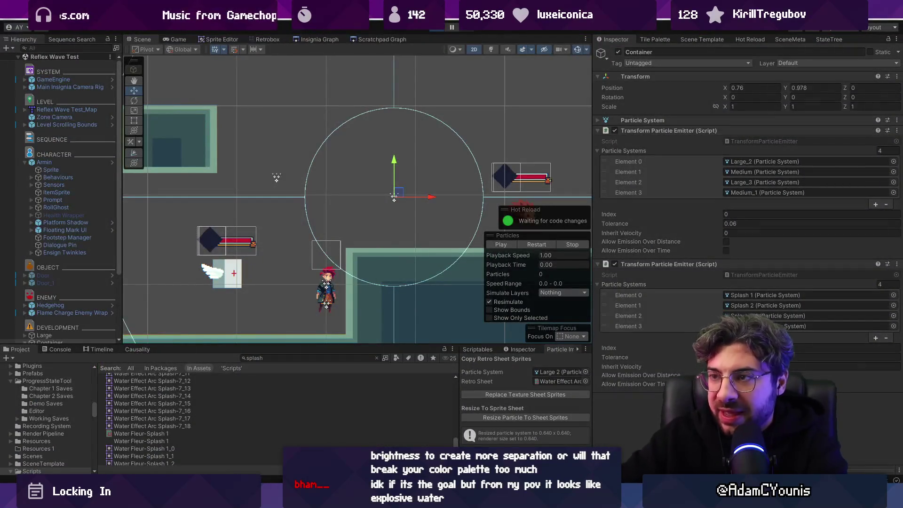
key(ctrl+p)
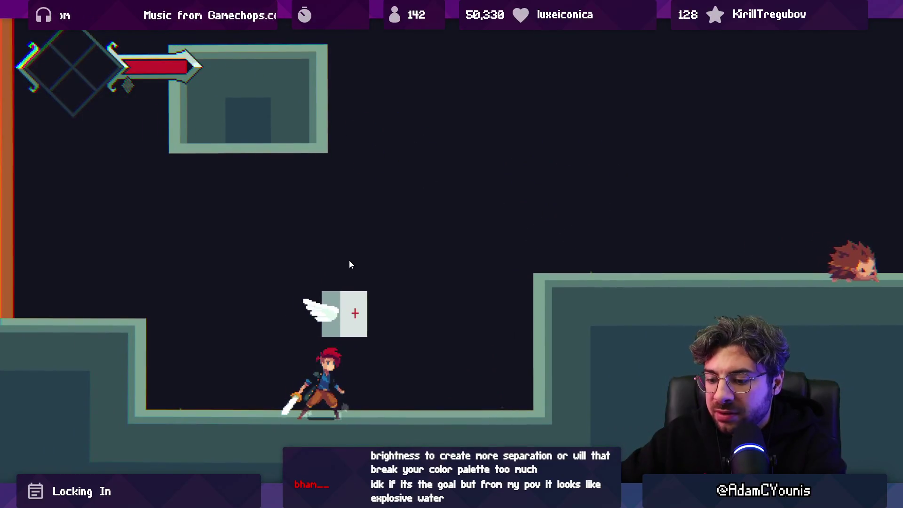
key(shift+space)
scroll(78, 303, down, 6)
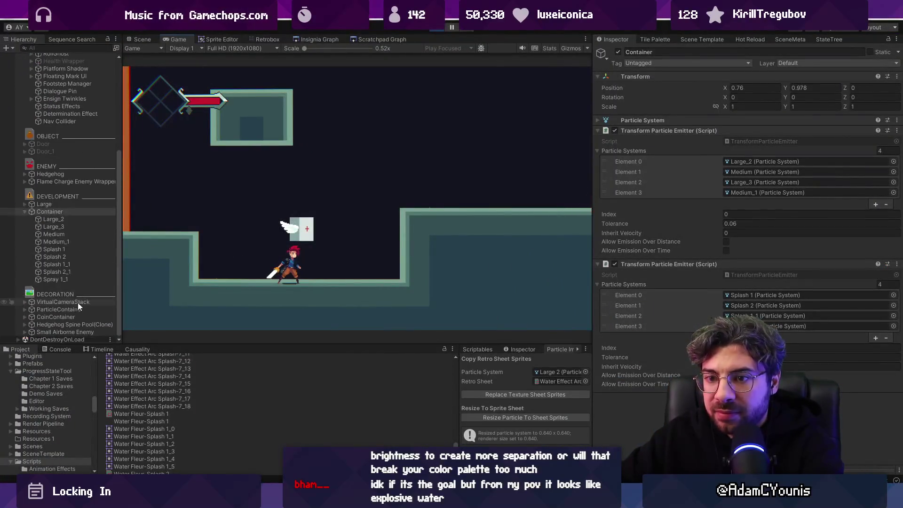
key(ctrl+1)
mouse_move(402, 196)
mouse_down()
mouse_move(284, 227)
mouse_move(399, 150)
mouse_move(238, 212)
mouse_up()
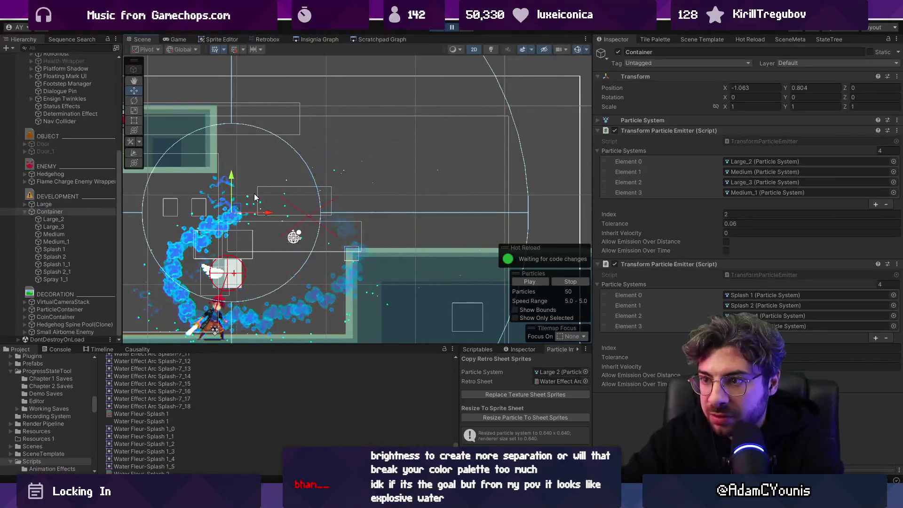
key(ctrl+2)
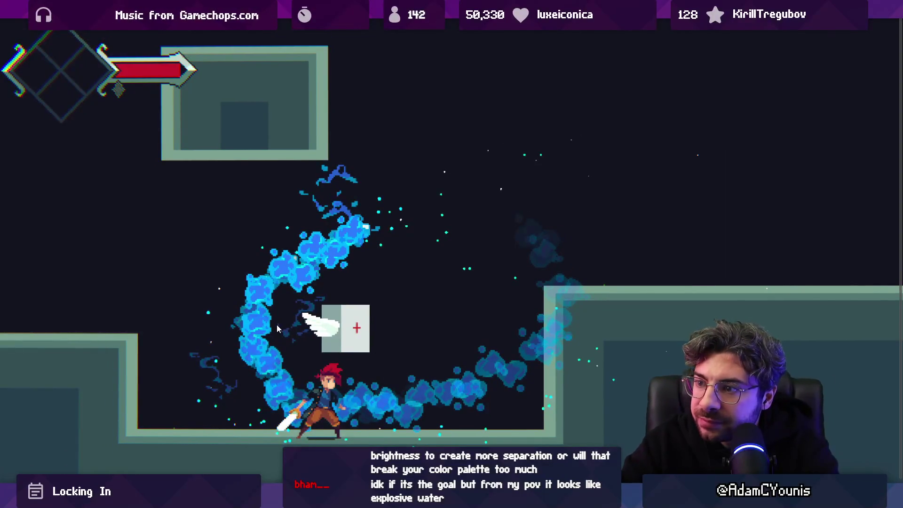
key(ctrl+1)
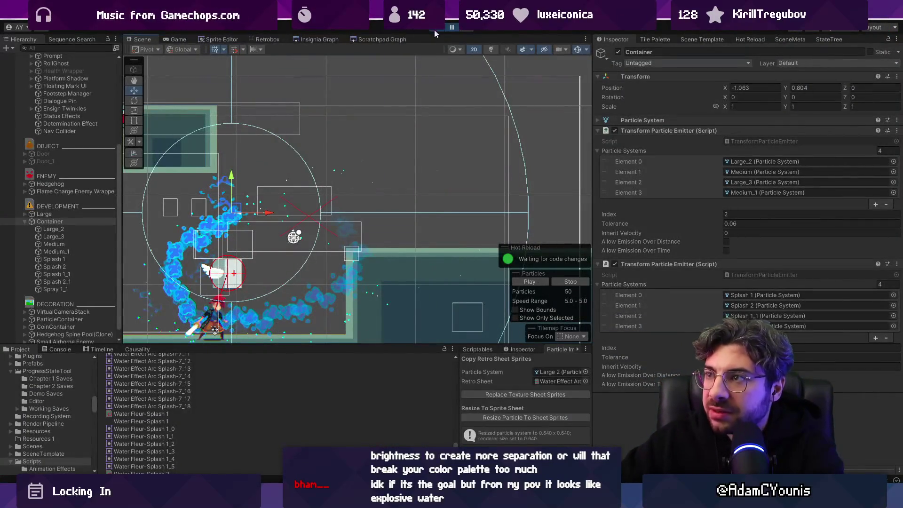
click(433, 30)
click(64, 230)
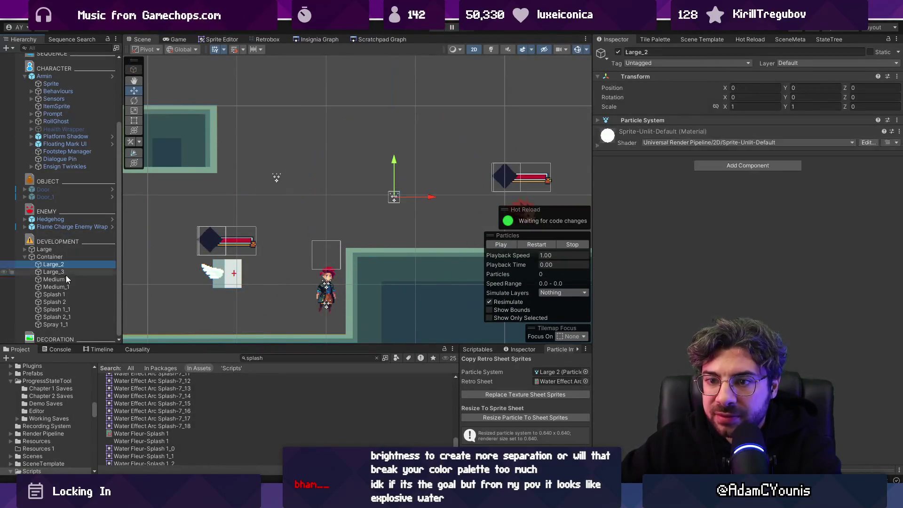
Adjust the Particle System's Order in Layer so the splashes draw correctly
click(660, 122)
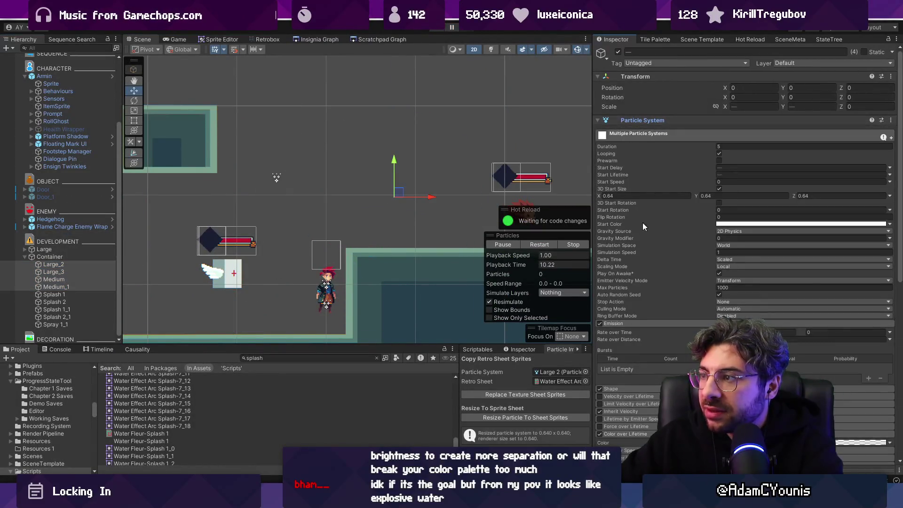
scroll(634, 244, down, 10)
scroll(631, 249, down, 1)
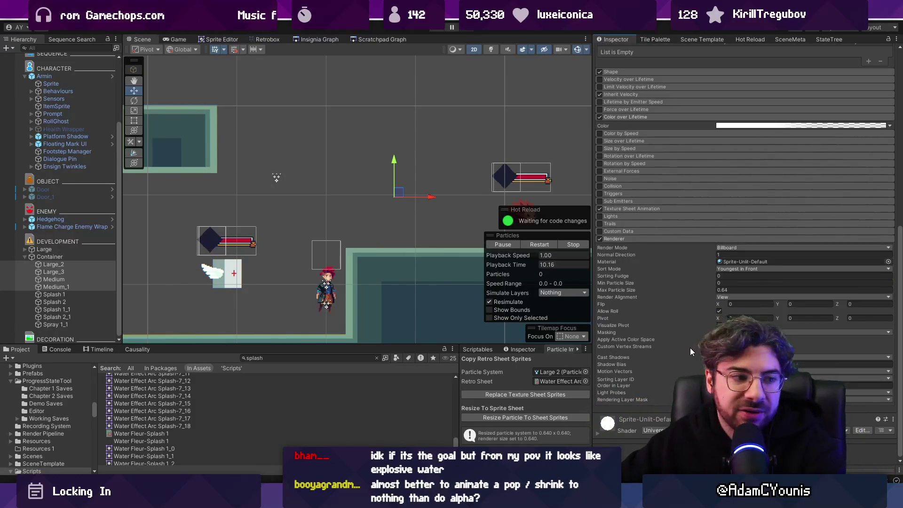
click(752, 385)
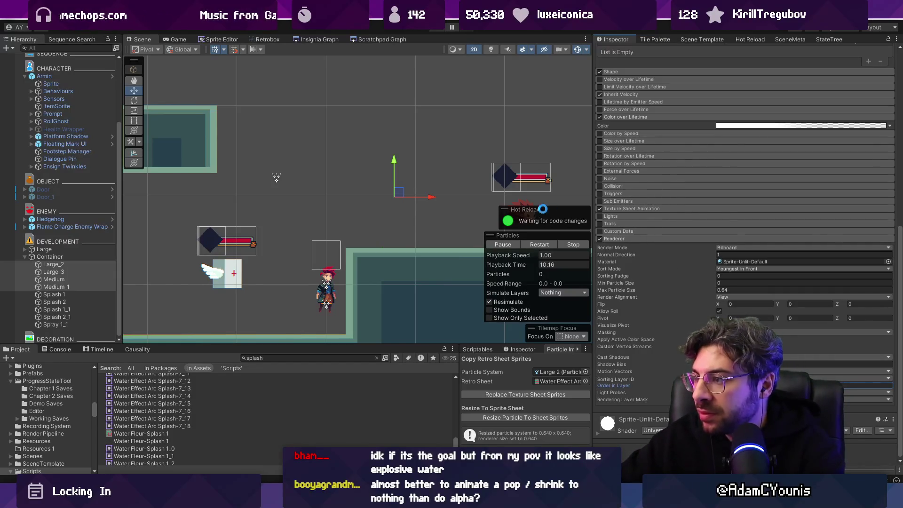
Run the game, parent the Container under Armin, sweep it to test the trail, and view full-screen
click(438, 30)
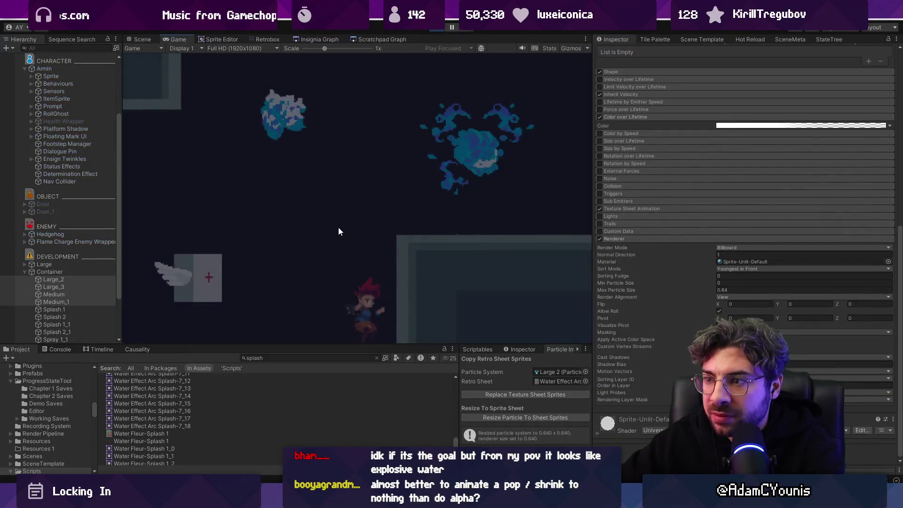
click(64, 272)
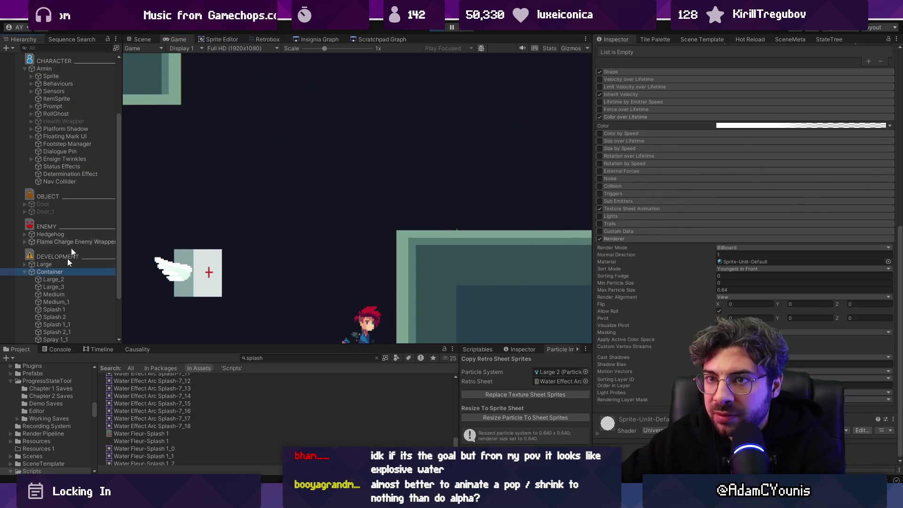
drag(80, 78, 80, 75)
click(143, 39)
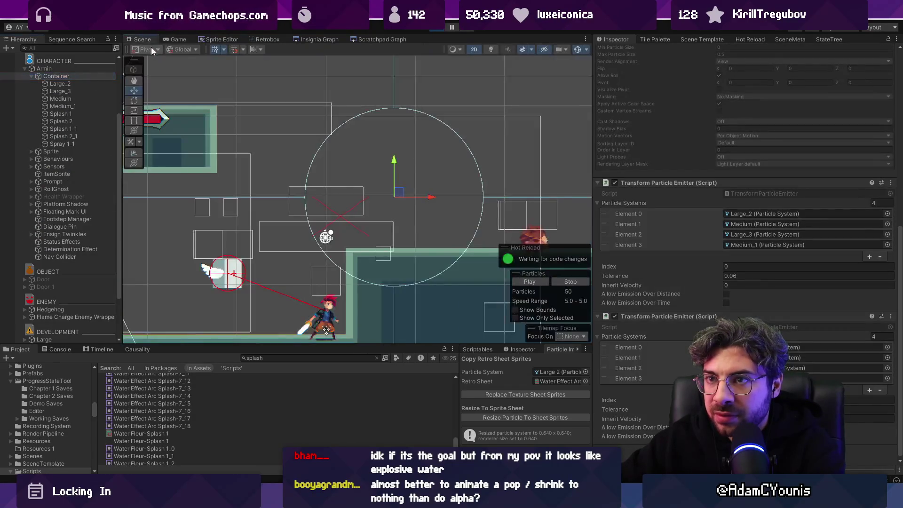
mouse_move(408, 198)
mouse_down()
mouse_move(405, 146)
mouse_move(340, 196)
mouse_move(312, 243)
mouse_move(284, 241)
mouse_move(354, 257)
mouse_up()
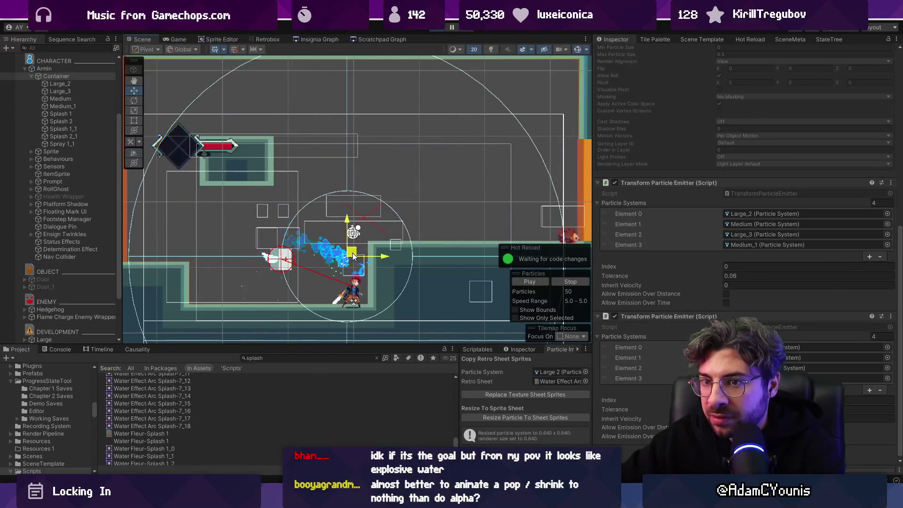
click(187, 41)
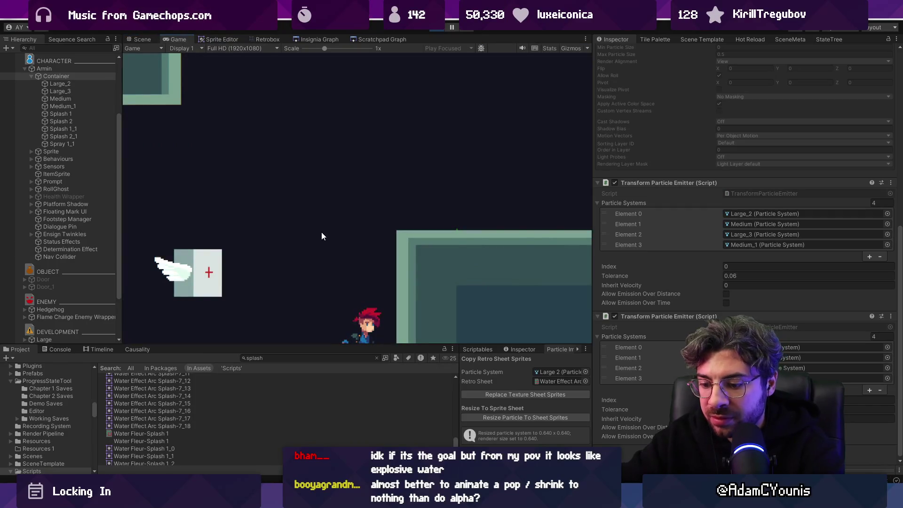
key(ctrl+p)
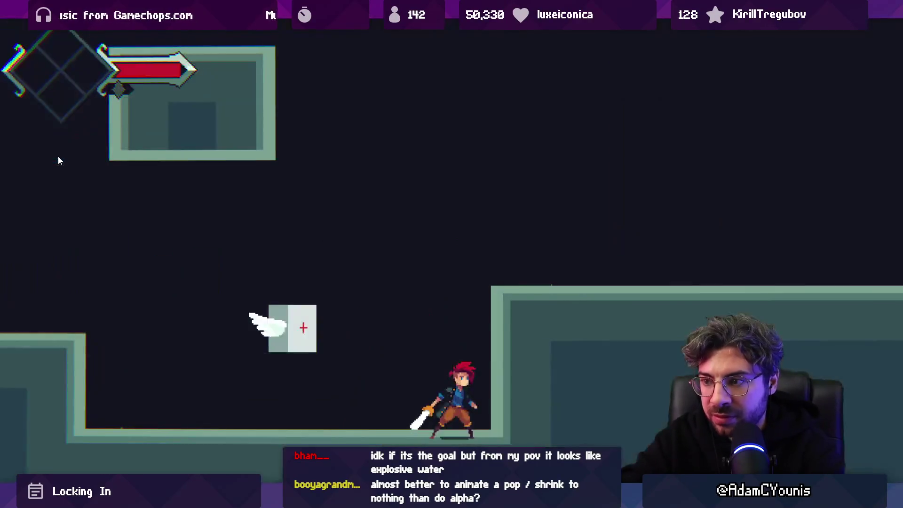
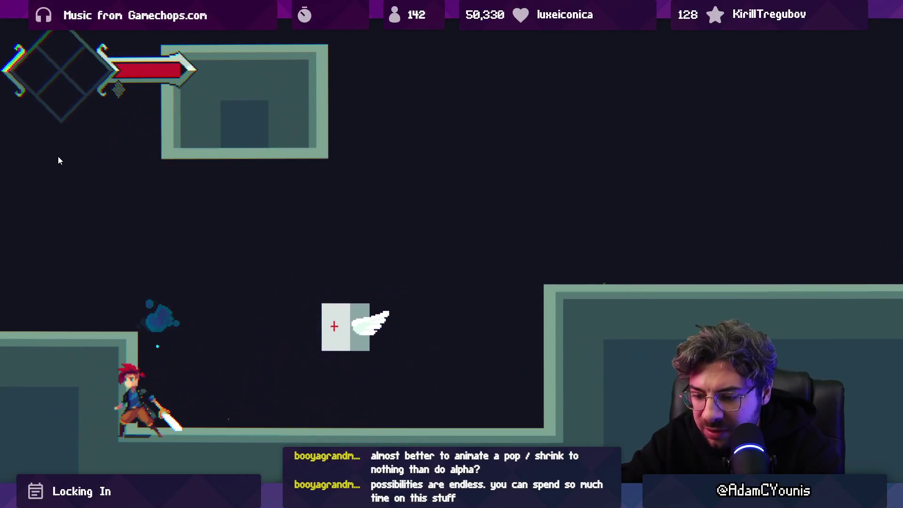
Select Large_2 through Medium_1, review their shared Particle System settings, then start the game
key(shift+space)
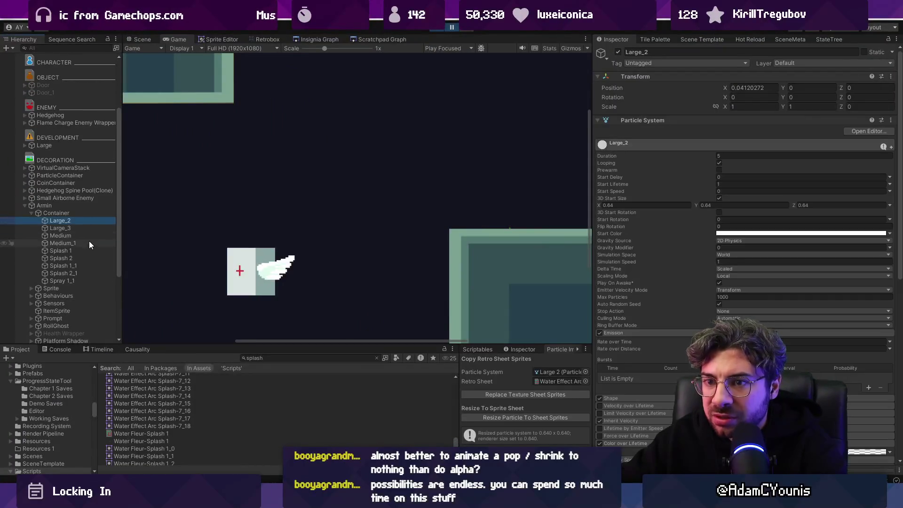
shift+click(89, 242)
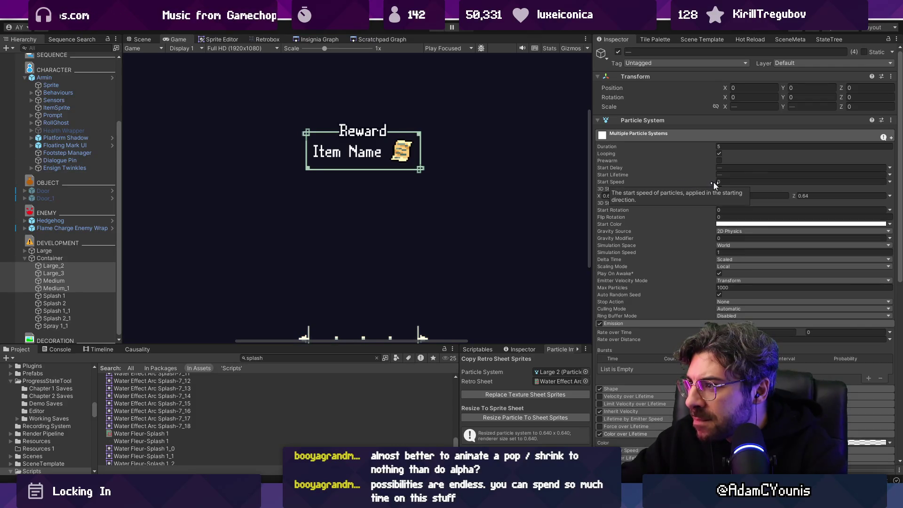
scroll(686, 250, down, 8)
scroll(686, 255, down, 1)
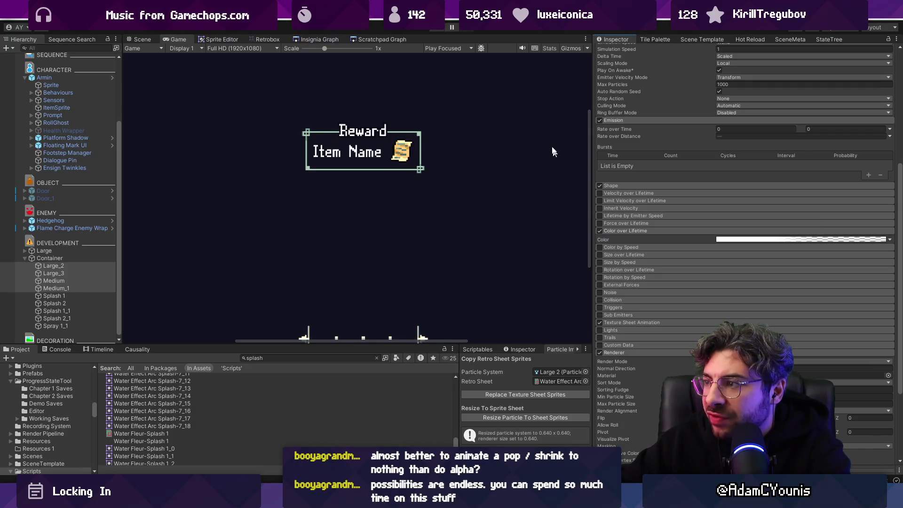
scroll(684, 227, down, 2)
scroll(674, 233, down, 2)
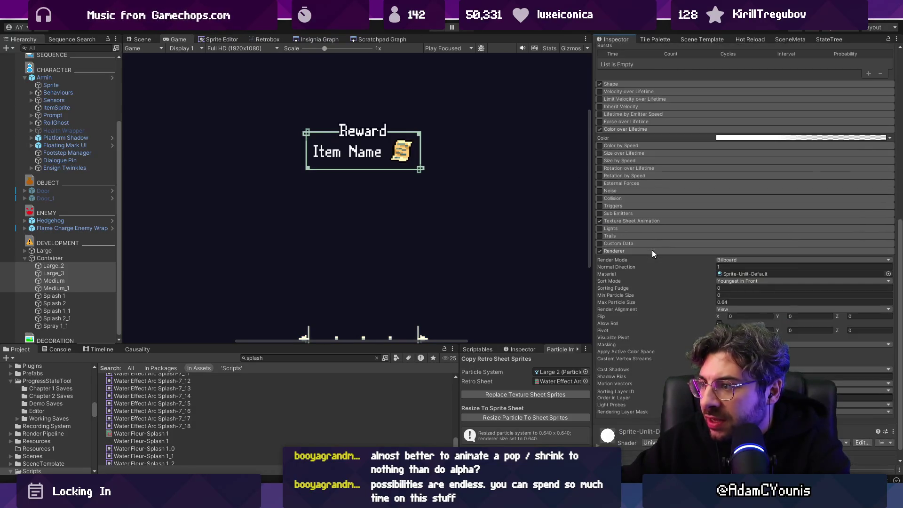
scroll(633, 212, up, 4)
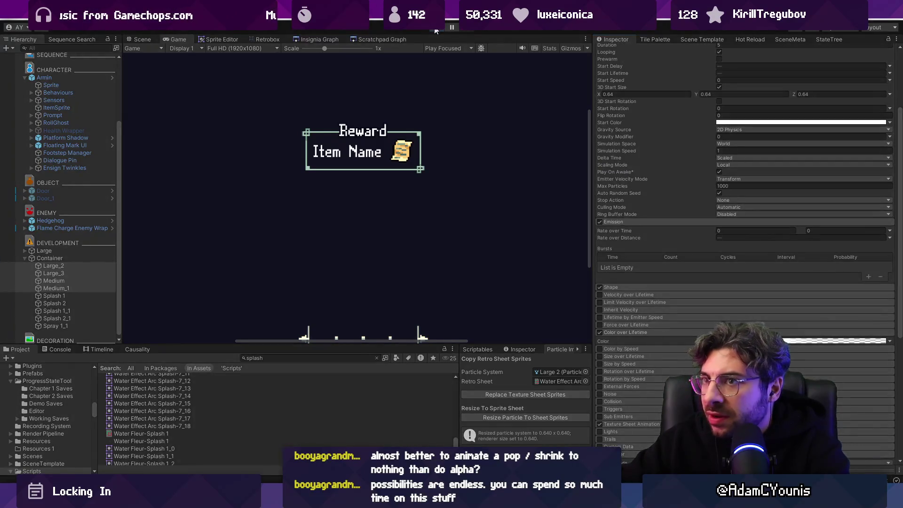
click(435, 29)
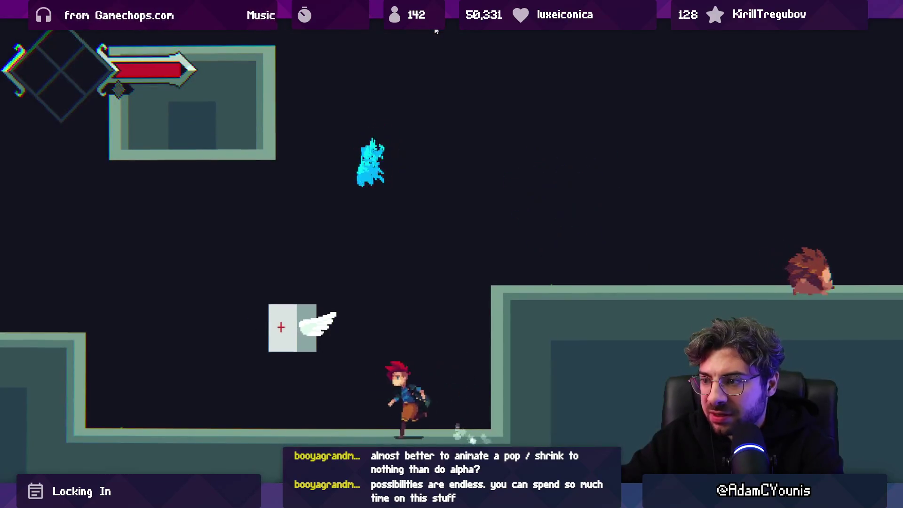
Stop the game, select the Container, collapse its particle settings and drag it down-left in the Scene view
click(435, 29)
click(76, 273)
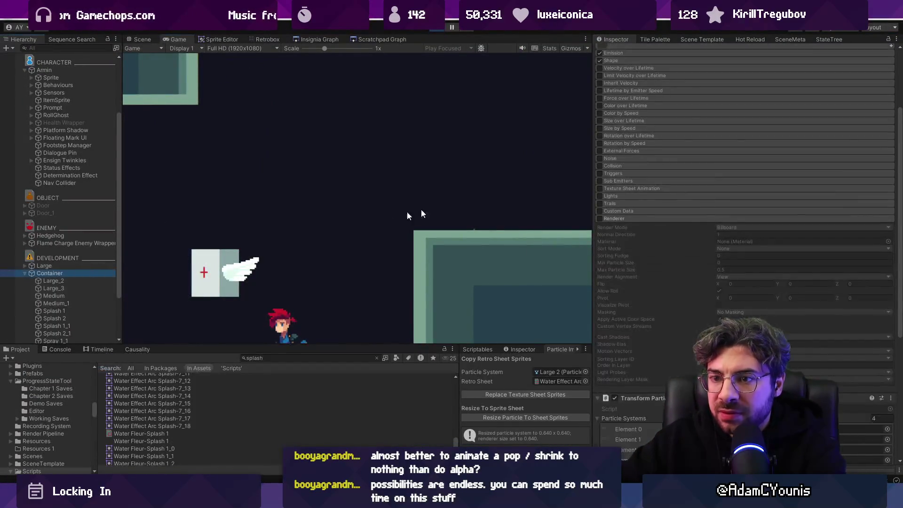
scroll(606, 150, up, 3)
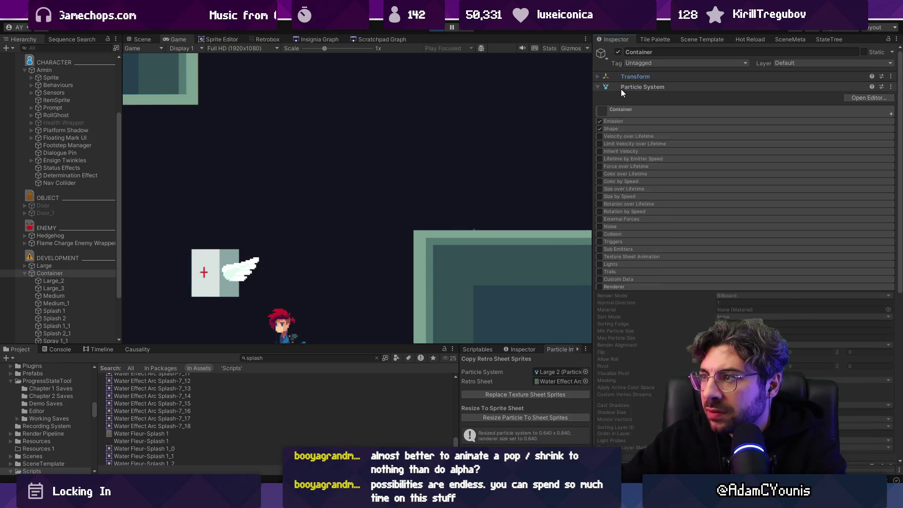
click(620, 89)
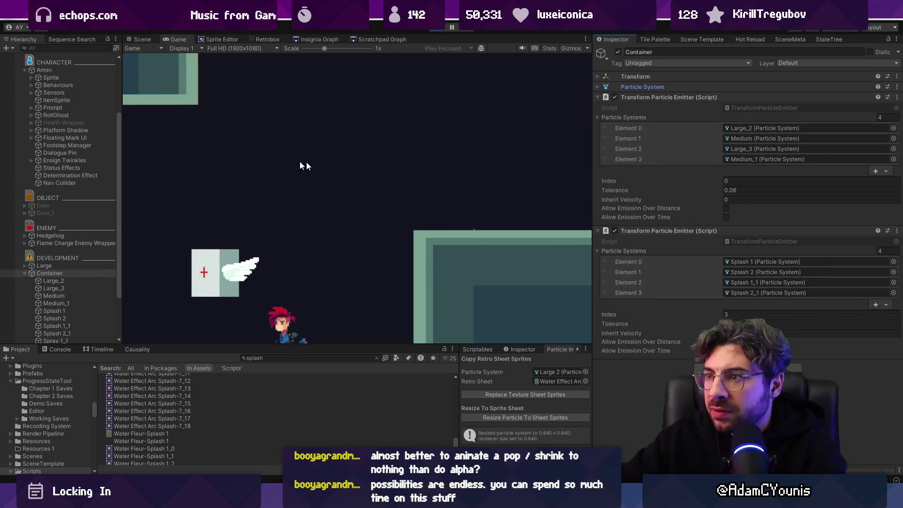
click(137, 39)
mouse_move(408, 201)
mouse_down()
mouse_move(333, 196)
mouse_move(308, 258)
mouse_up()
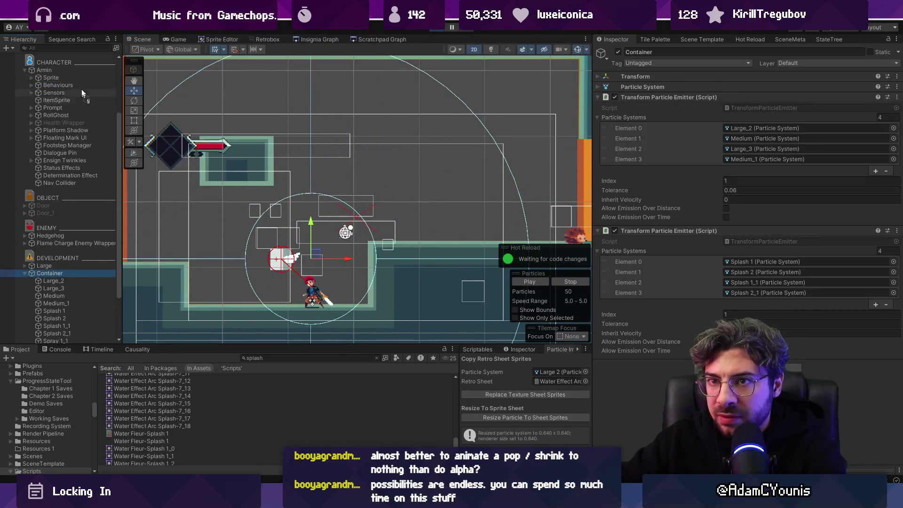
Playtest the character dashing left and right and leaping to the platforms, then pause the game
key(ctrl+p)
key(Left)
key(space)
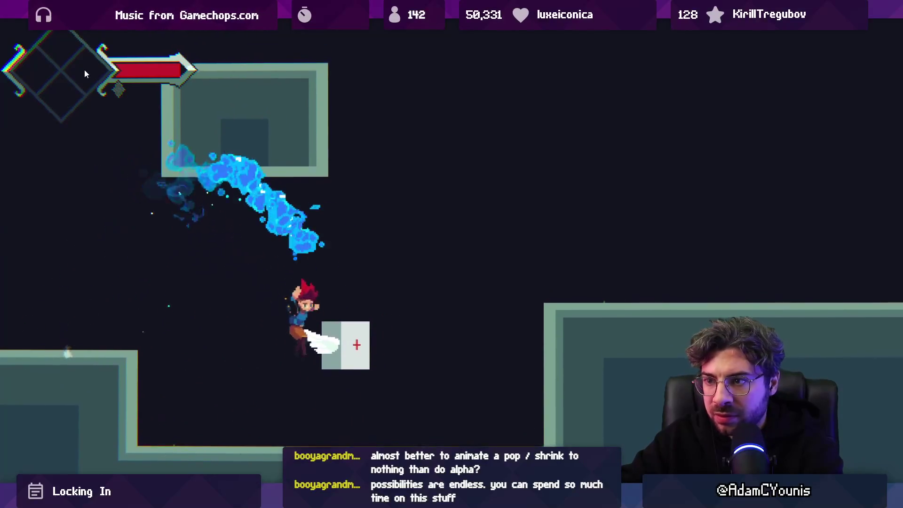
key(Right)
key(space)
key(Left)
key(space)
key(Left)
key(space)
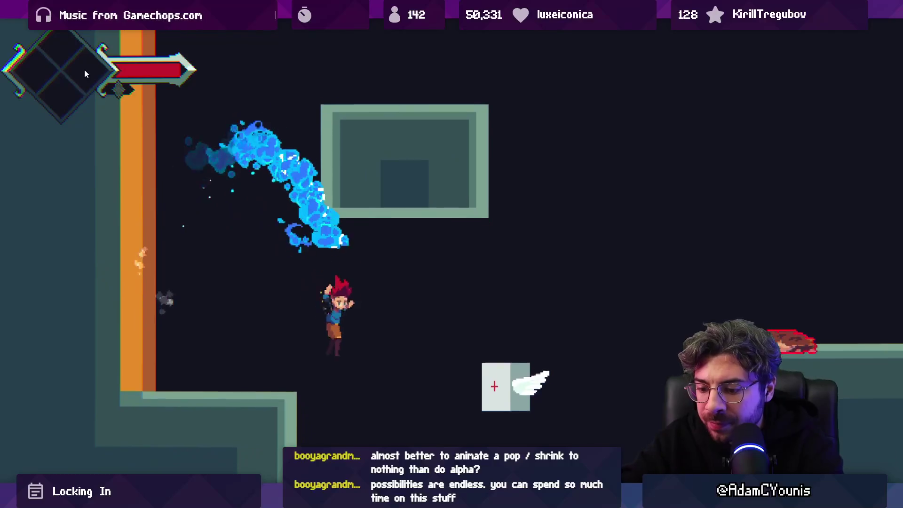
key(ctrl+shift+p)
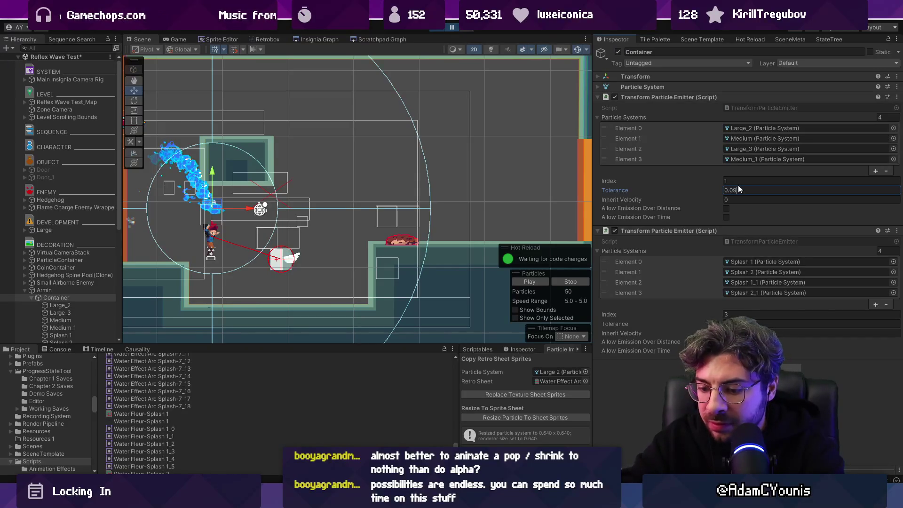
Resume the game and jump between the left ledge, right platform and left wall
key(ctrl+shift+p)
key(Left)
key(space)
key(Right)
key(space)
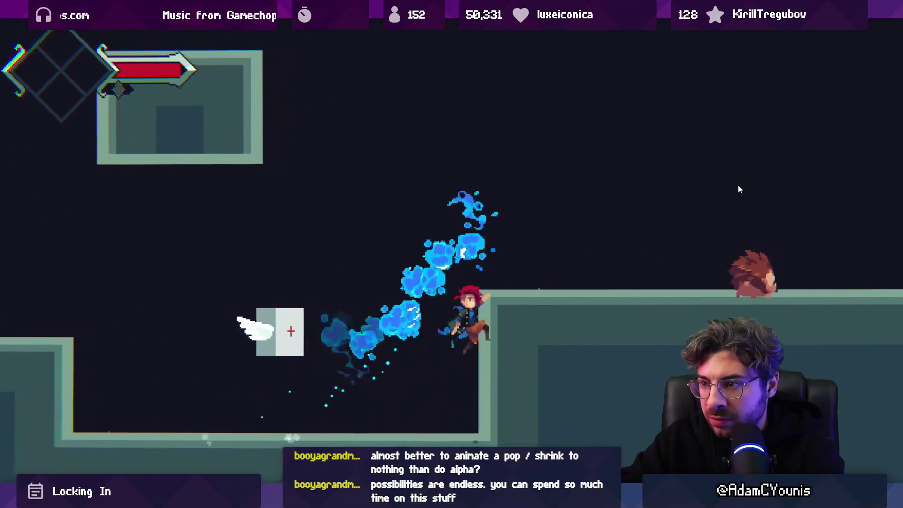
key(Left)
key(space)
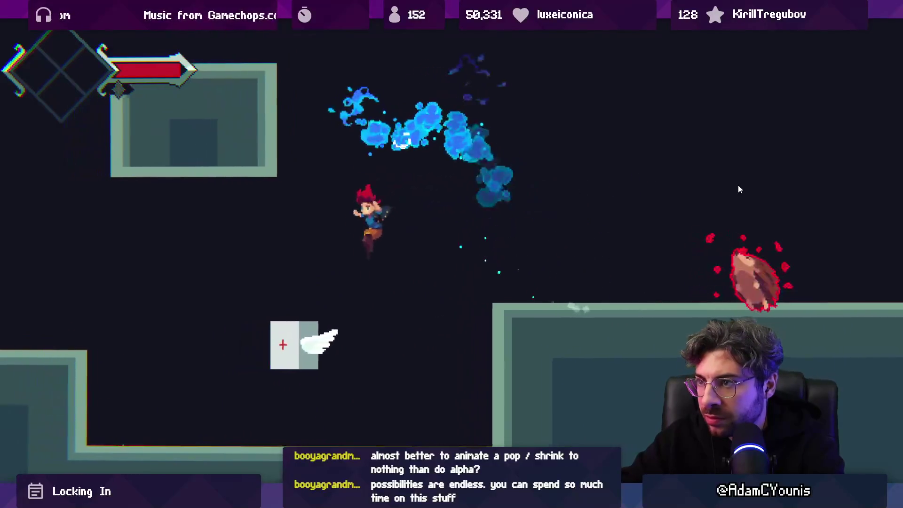
key(Left)
key(space)
key(space)
key(Right)
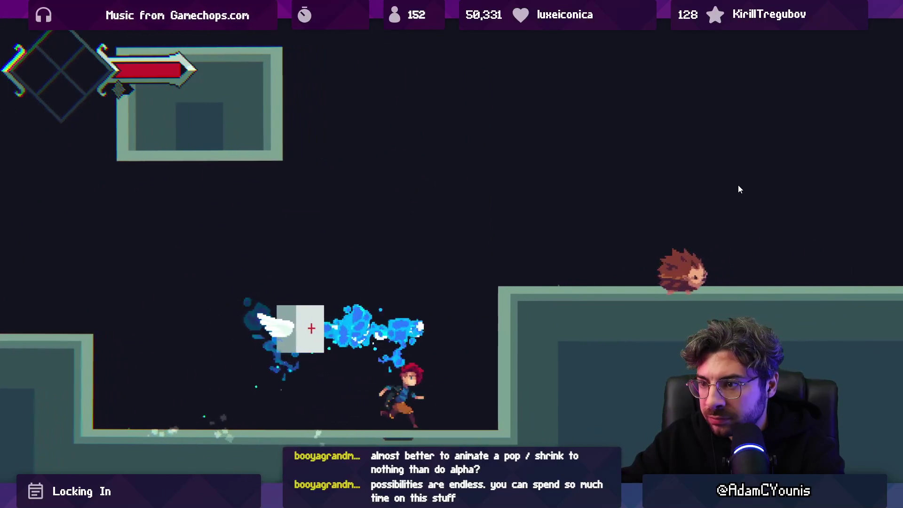
Cling to the orange wall, jump onto the raised platform toward the hedgehog, then pause
key(Right)
key(Left)
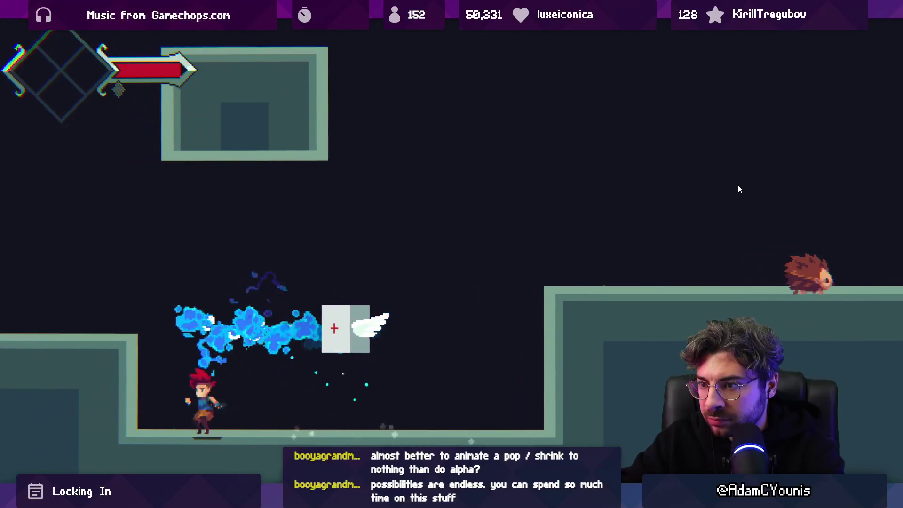
key(Right)
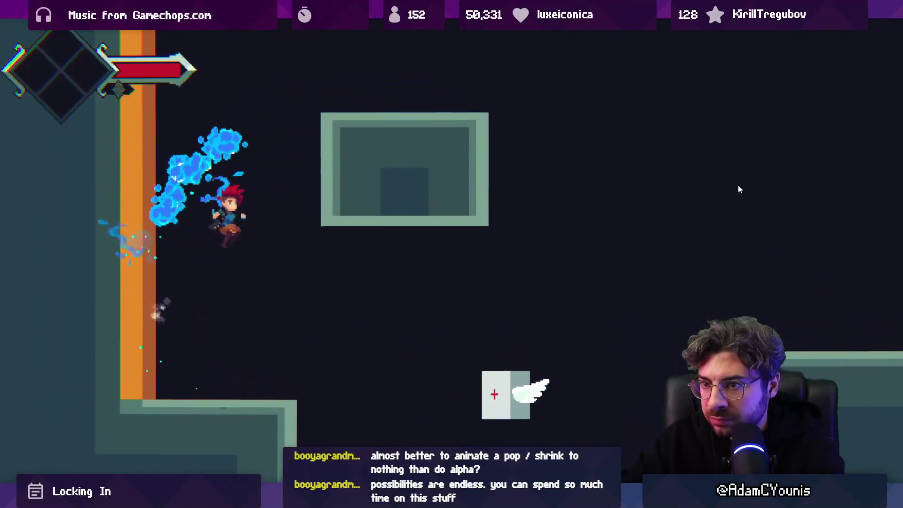
key(space)
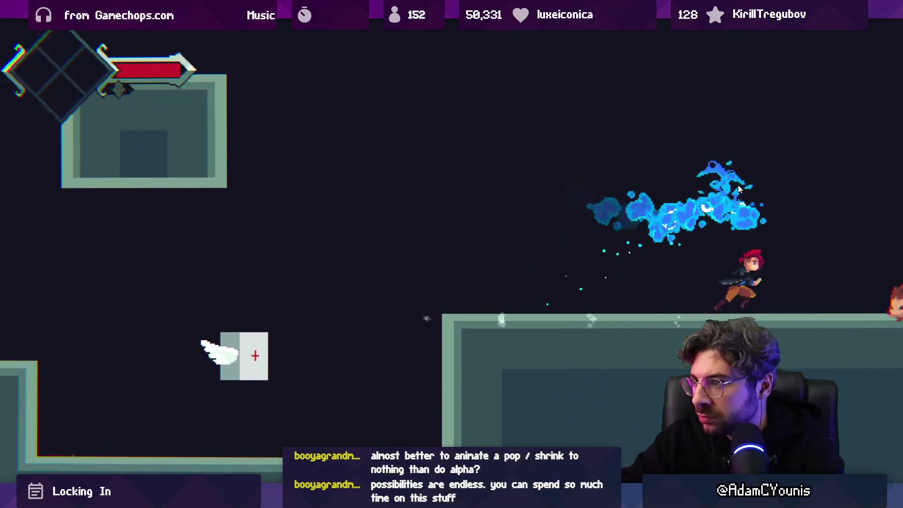
key(Left)
key(Left)
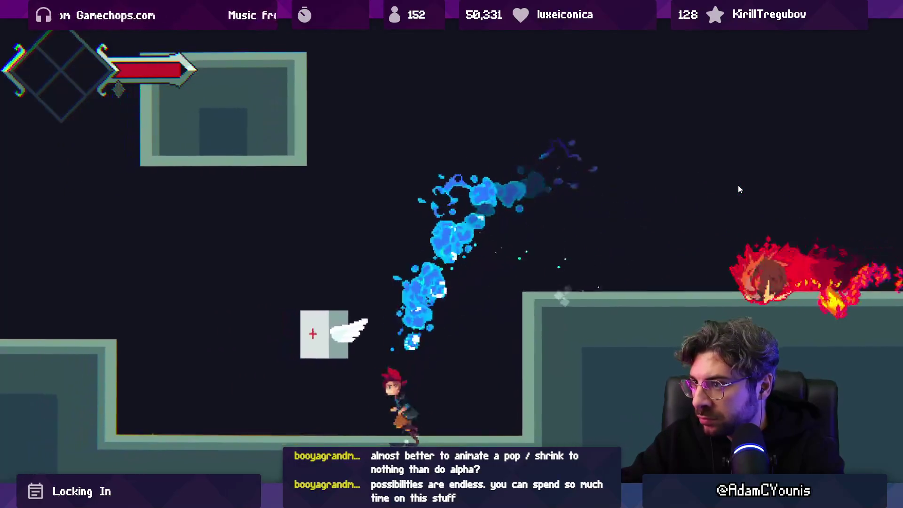
key(Right)
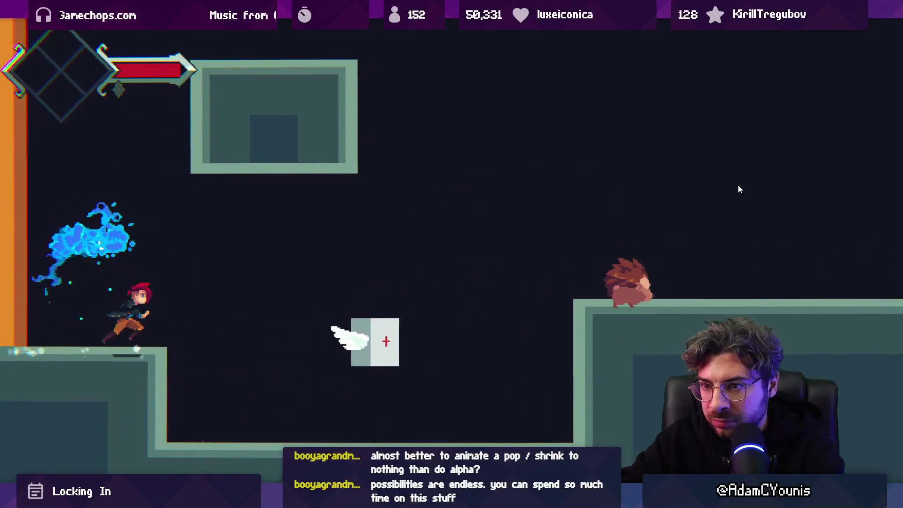
key(space)
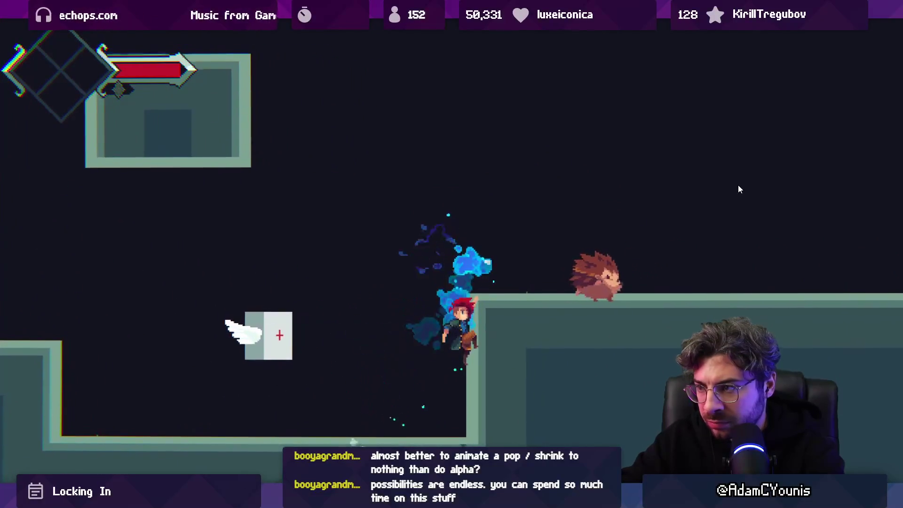
key(space)
key(Left)
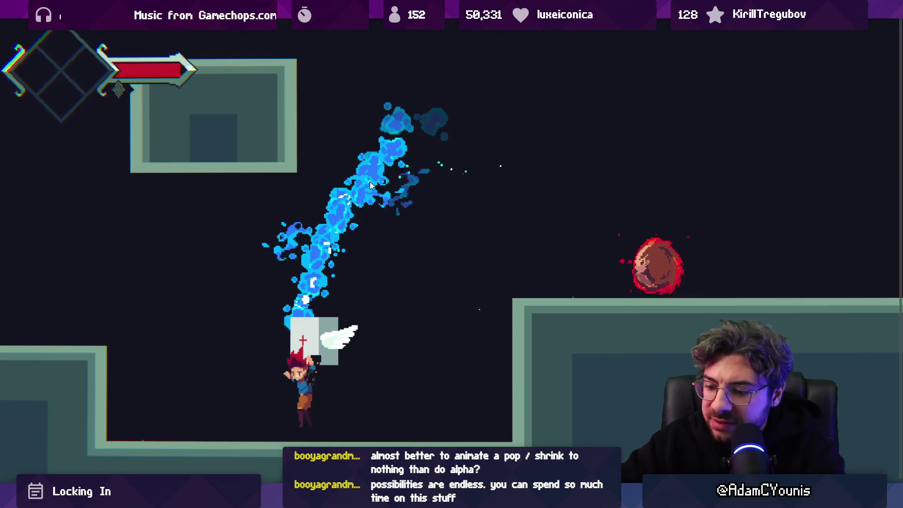
key(ctrl+shift+p)
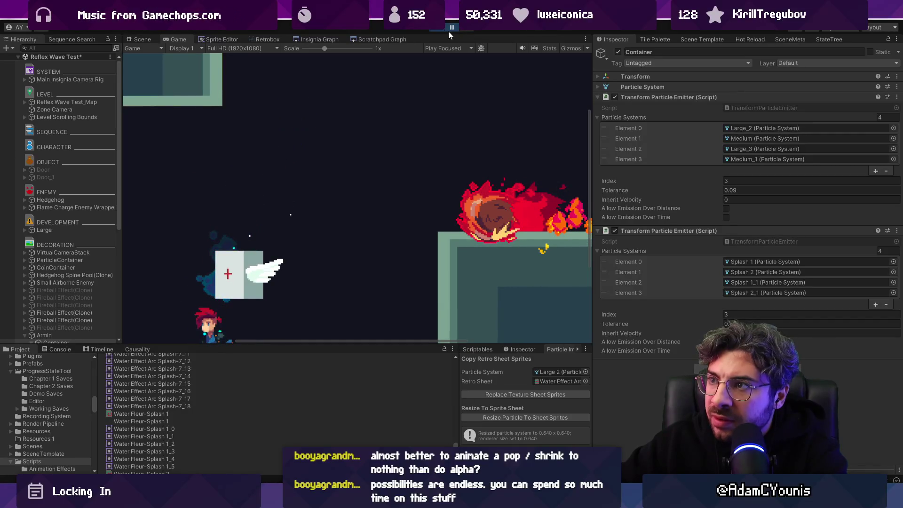
Stop the game, select Large_2 through Medium_1 inside the Container, and switch to Aseprite
click(436, 28)
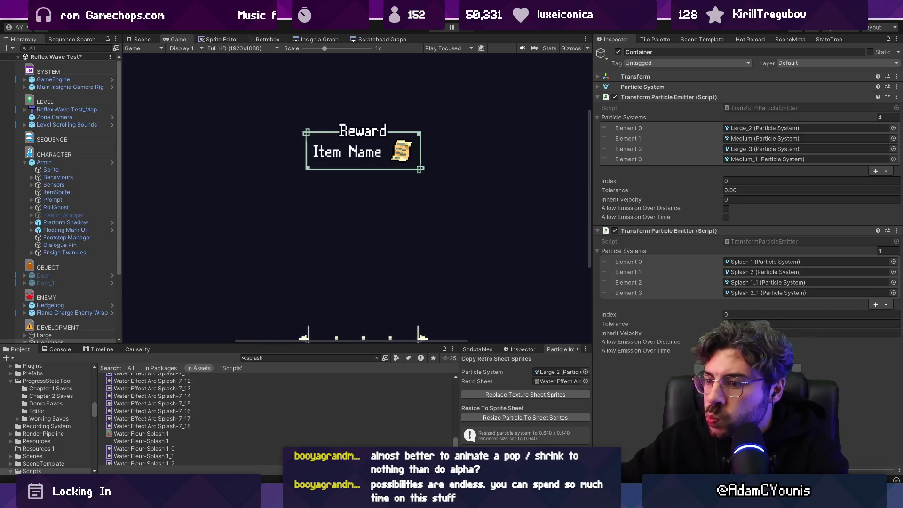
scroll(69, 188, down, 3)
click(90, 263)
click(399, 203)
shift+click(72, 285)
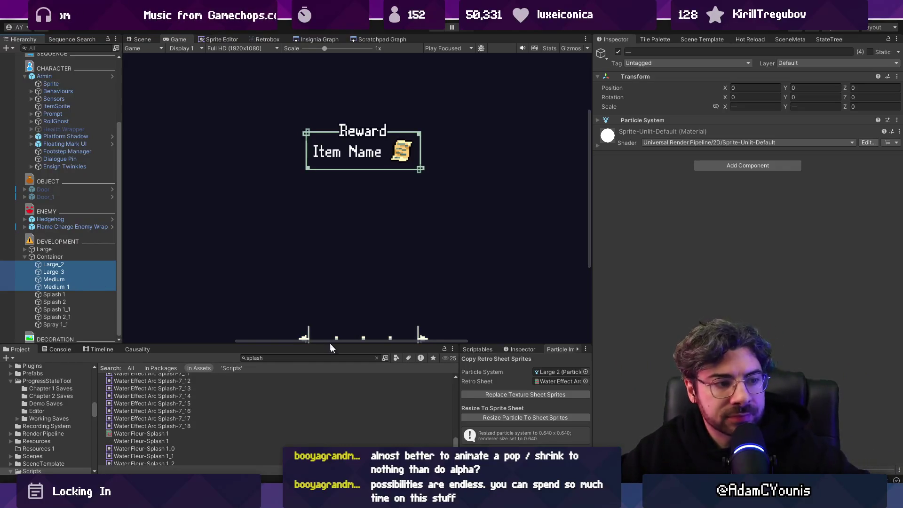
key(alt+Tab)
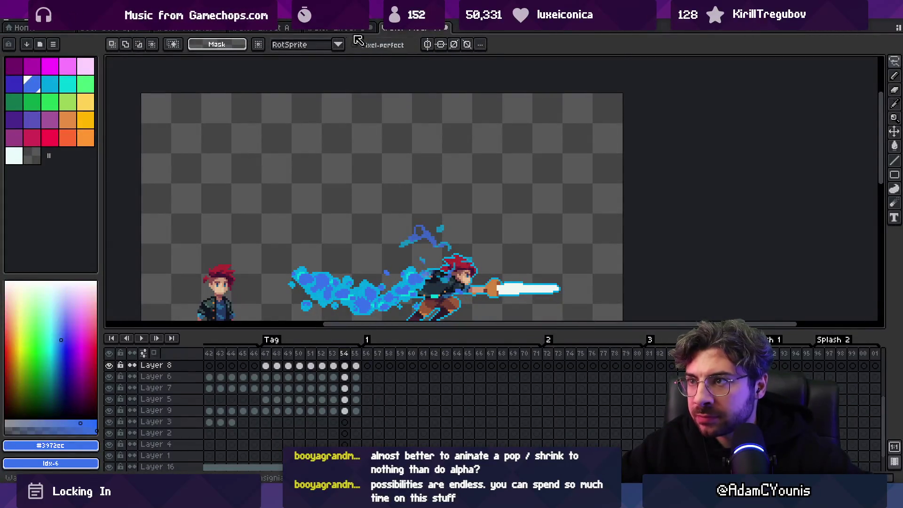
In the water splash sprite, shift the frame 26–33 cels one frame earlier
click(310, 28)
click(264, 30)
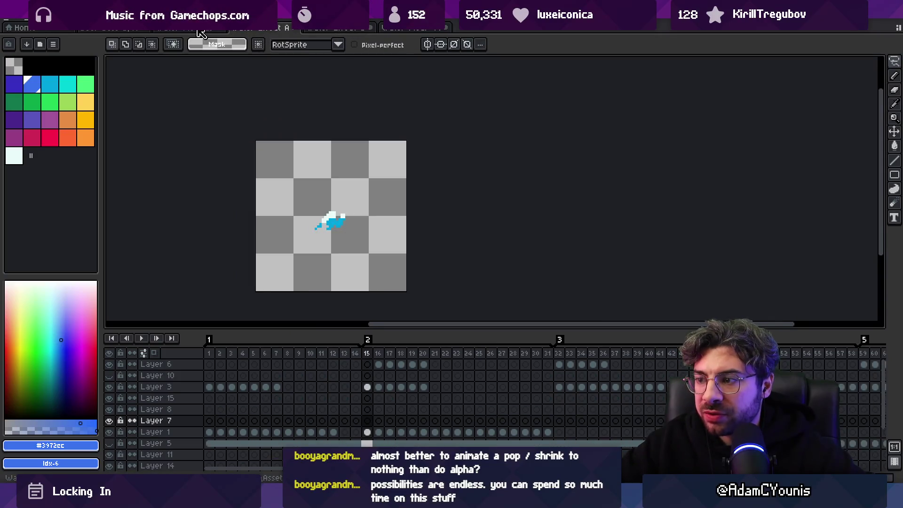
click(198, 29)
mouse_move(394, 360)
mouse_down()
mouse_move(605, 376)
mouse_move(463, 355)
mouse_move(221, 344)
mouse_move(301, 353)
mouse_move(337, 373)
mouse_move(210, 375)
mouse_move(231, 357)
mouse_move(591, 359)
mouse_move(503, 359)
mouse_move(559, 359)
mouse_up()
key(v)
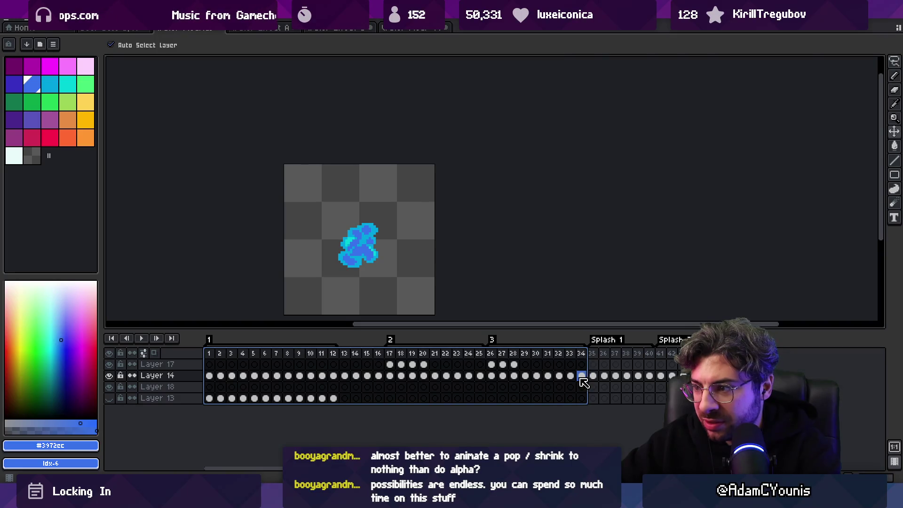
drag(490, 398, 570, 365)
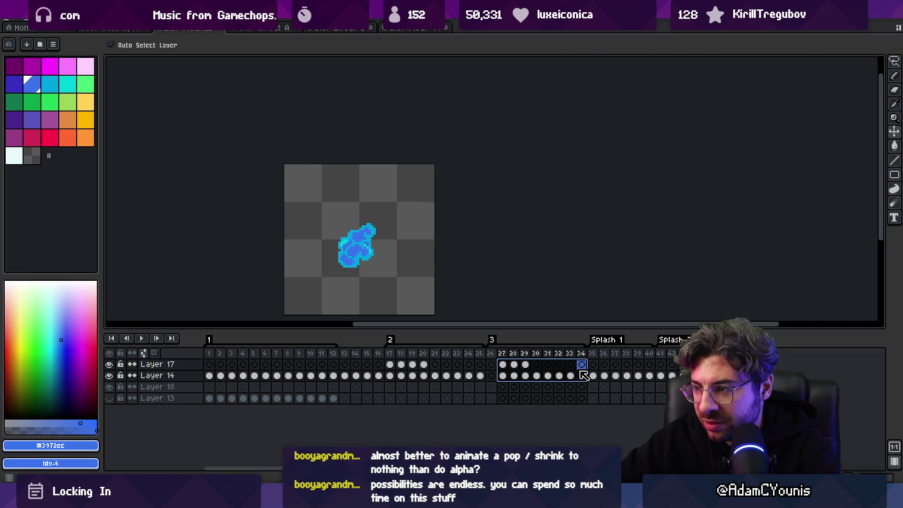
key(ctrl+z)
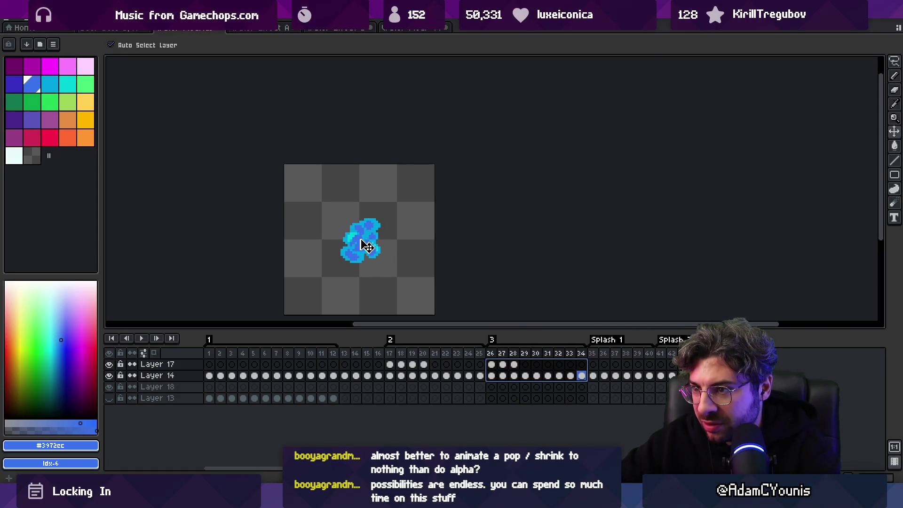
Nudge Layer 17's white highlight one pixel left and the blue splash body one pixel up-left
drag(501, 380, 526, 380)
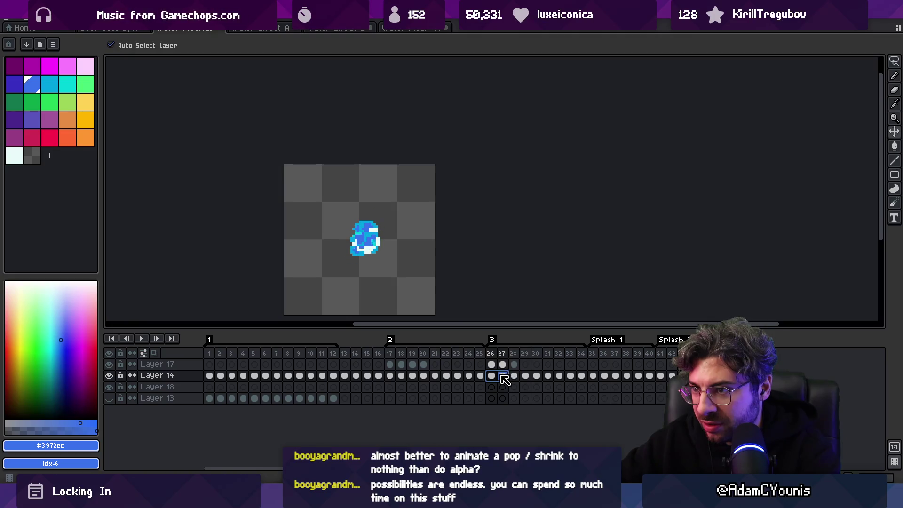
scroll(371, 248, up, 2)
mouse_move(370, 260)
mouse_down()
mouse_move(363, 263)
mouse_move(372, 249)
mouse_up()
key(Right)
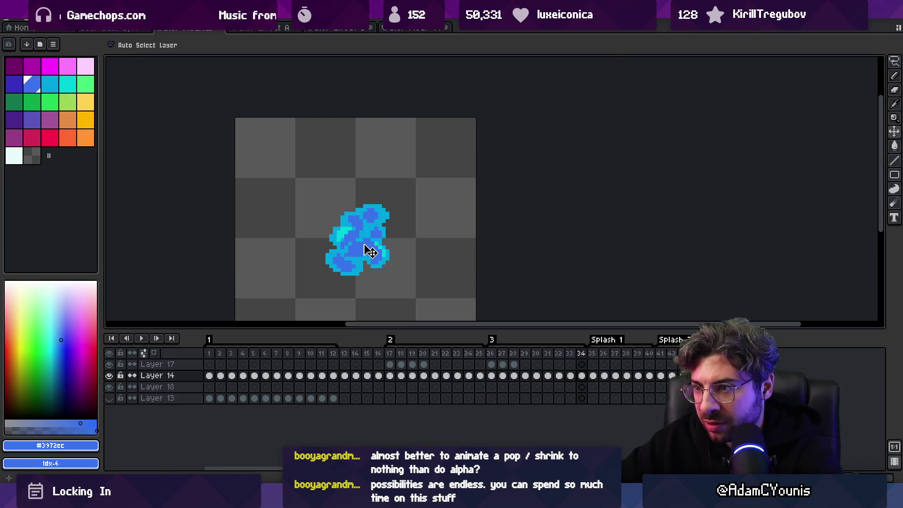
click(372, 239)
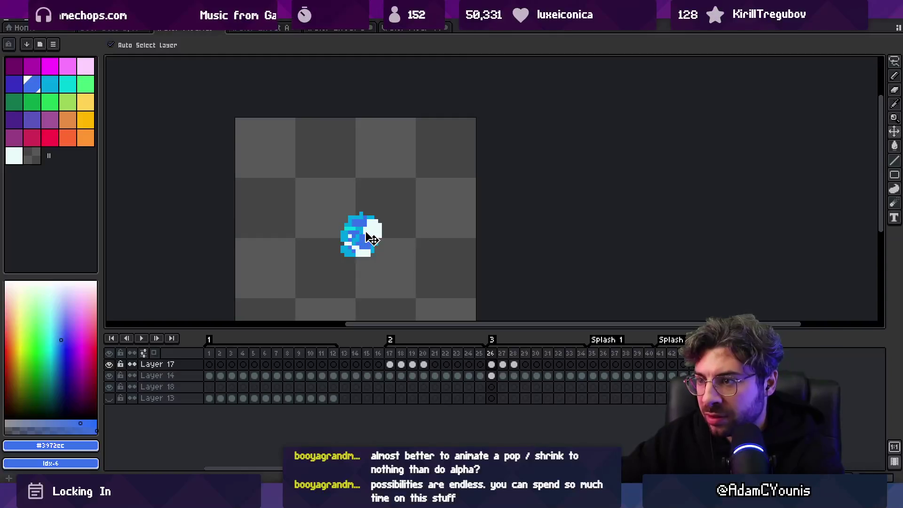
drag(363, 242, 359, 242)
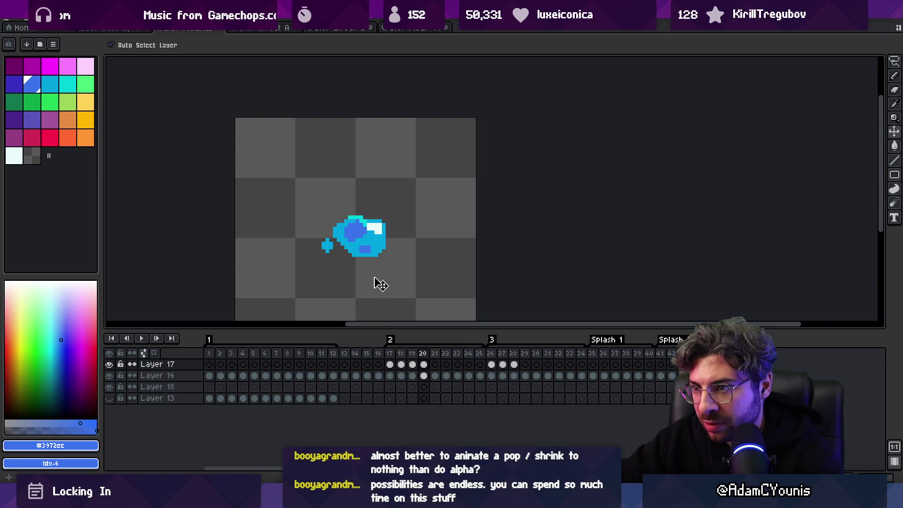
click(349, 241)
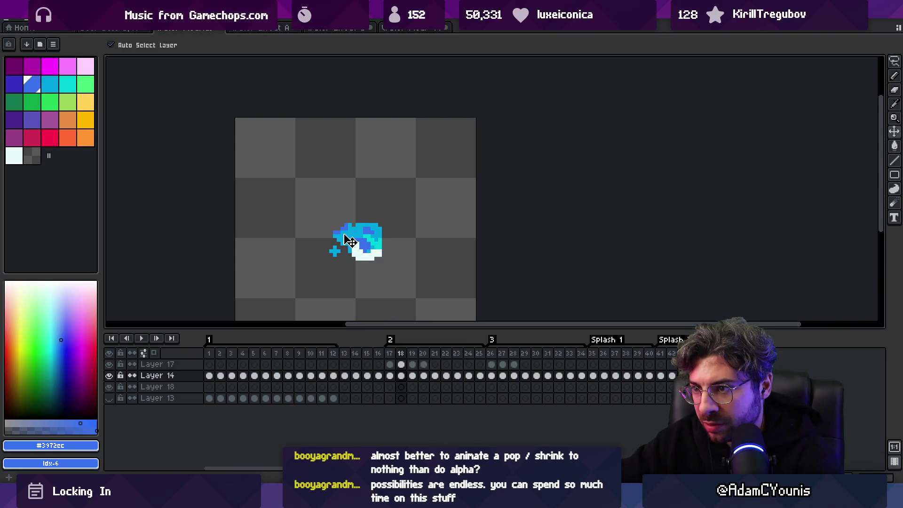
click(358, 257)
drag(361, 253, 357, 250)
click(380, 250)
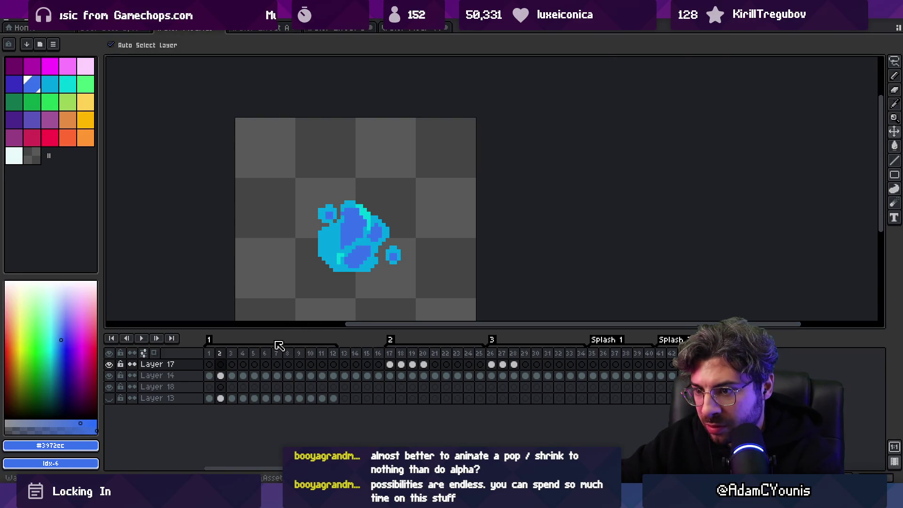
Step through the splash frames, play the animation back, then return to Unity
key(Right)
click(353, 265)
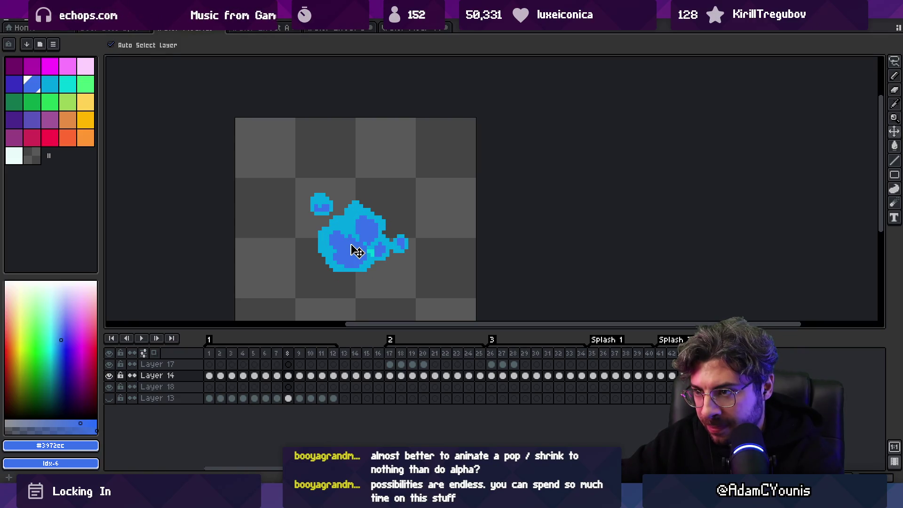
key(Right)
key(Right)
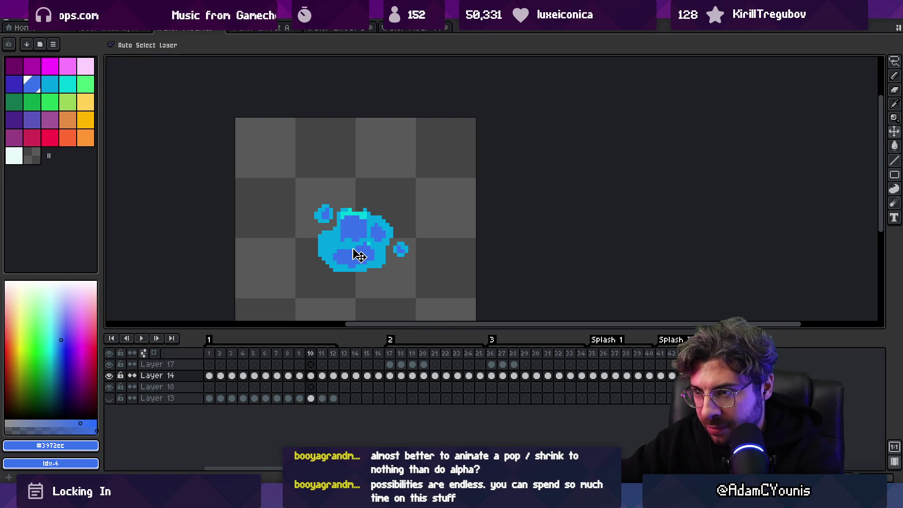
key(Right)
key(Right)
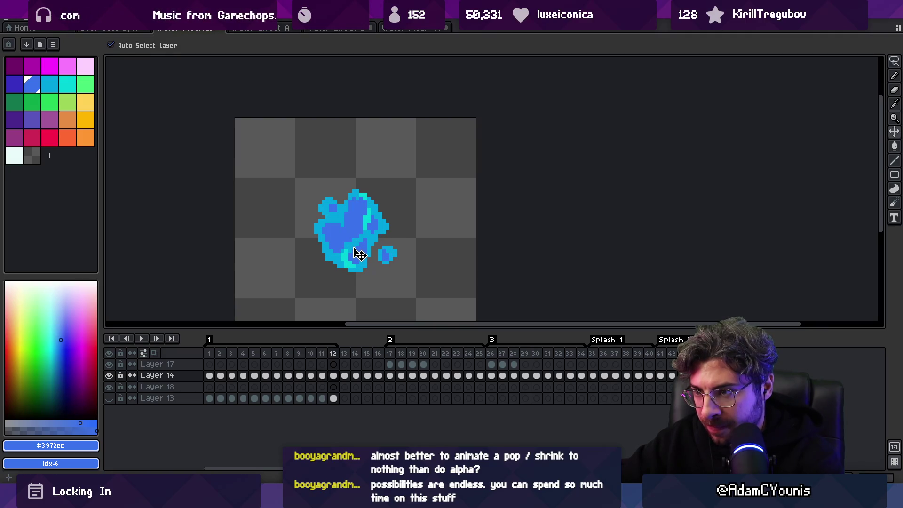
key(Left)
key(Right)
key(Return)
scroll(423, 246, down, 3)
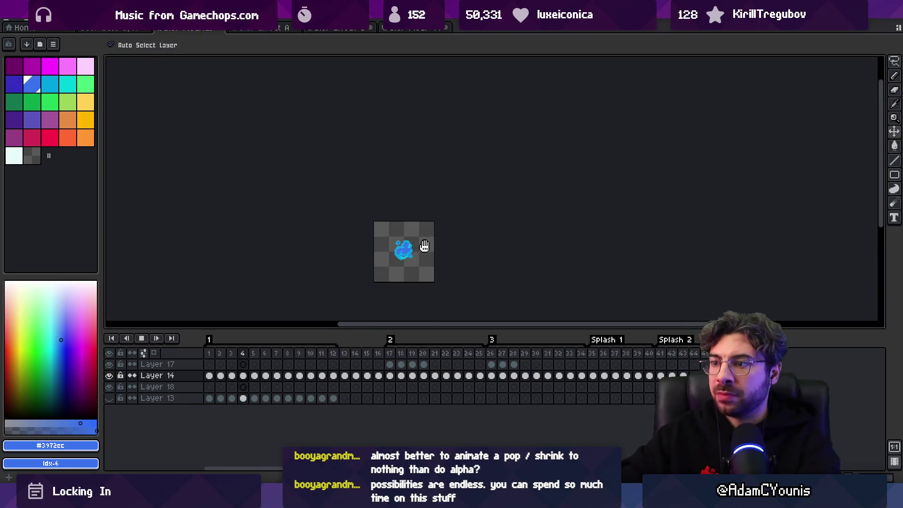
key(Return)
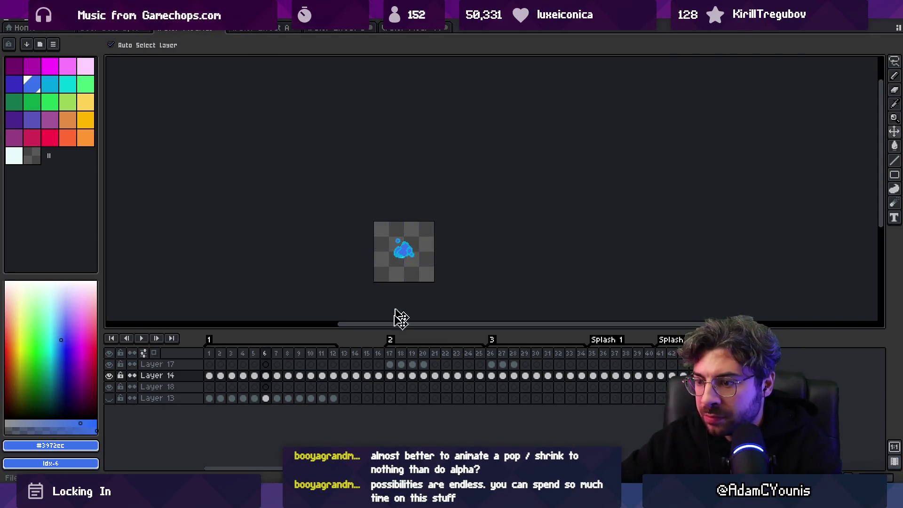
key(alt+Tab)
key(alt+Tab)
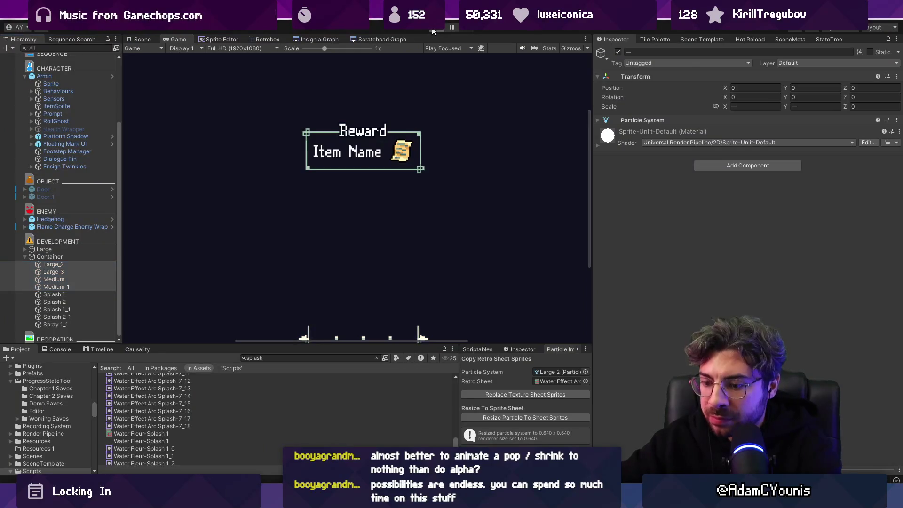
Start the game and drag the particle Container in the Scene view to preview its trail
click(433, 29)
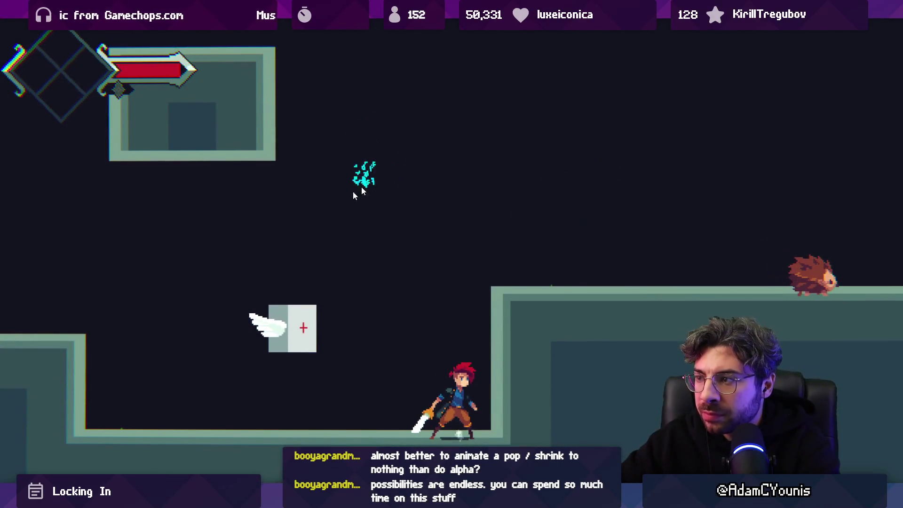
key(shift+space)
click(52, 272)
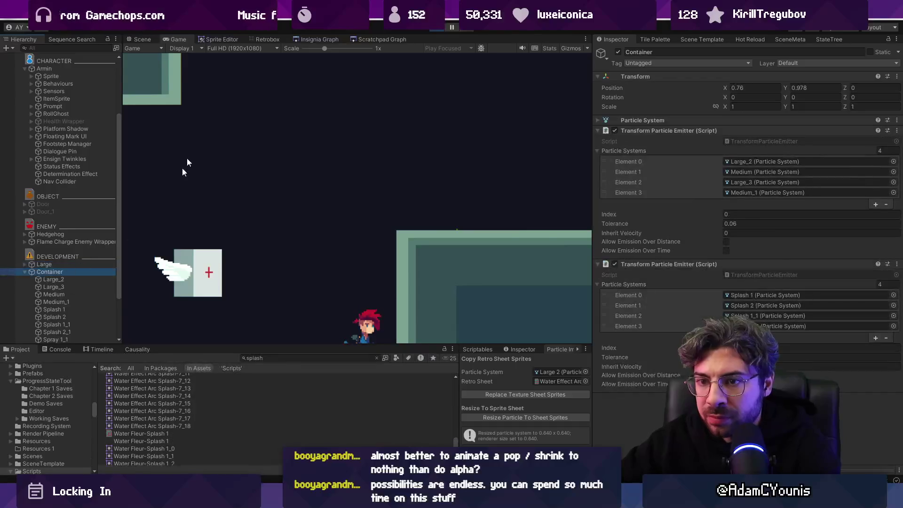
click(145, 39)
mouse_move(426, 202)
mouse_down()
mouse_move(362, 151)
mouse_move(332, 233)
mouse_move(282, 260)
mouse_move(353, 201)
mouse_move(489, 196)
mouse_move(276, 205)
mouse_move(301, 249)
mouse_up()
key(shift+space)
key(shift+space)
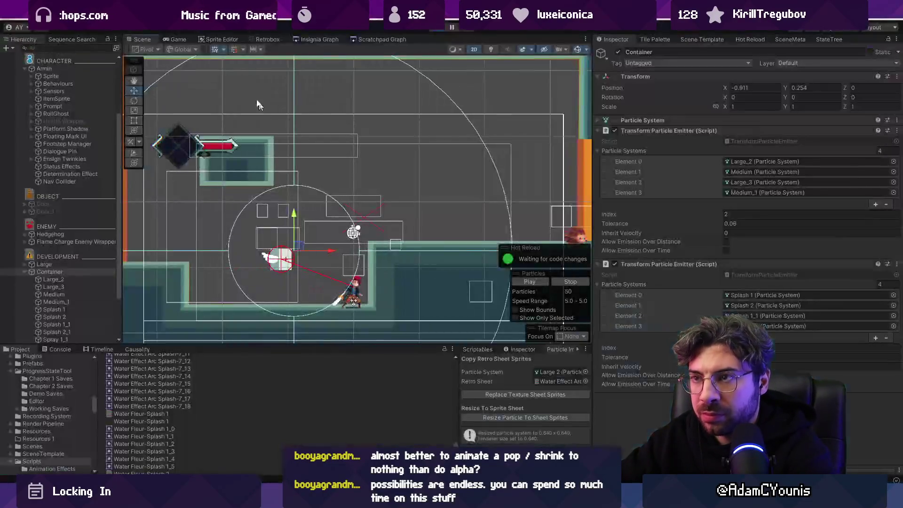
click(176, 41)
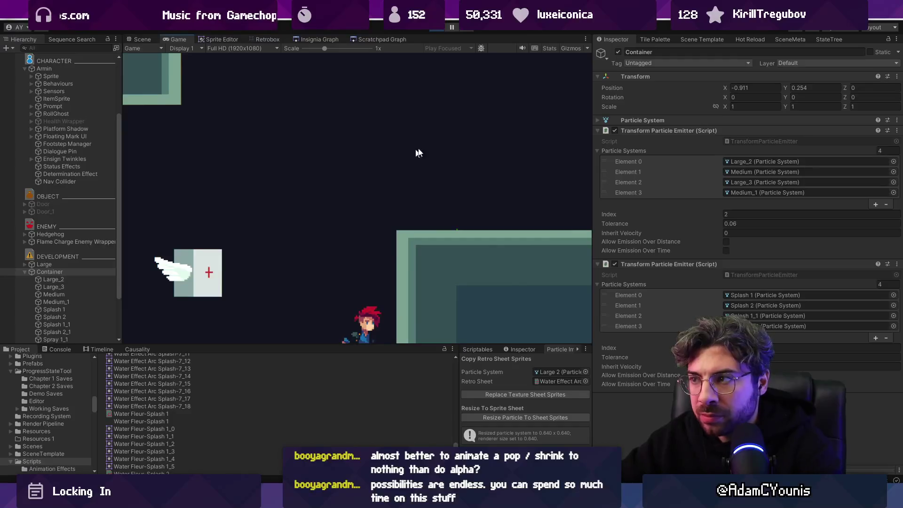
Parent the Container under Armin and test the trail fullscreen running left and right, then pause
mouse_move(92, 270)
mouse_down()
mouse_move(78, 179)
mouse_move(79, 73)
mouse_up()
click(141, 39)
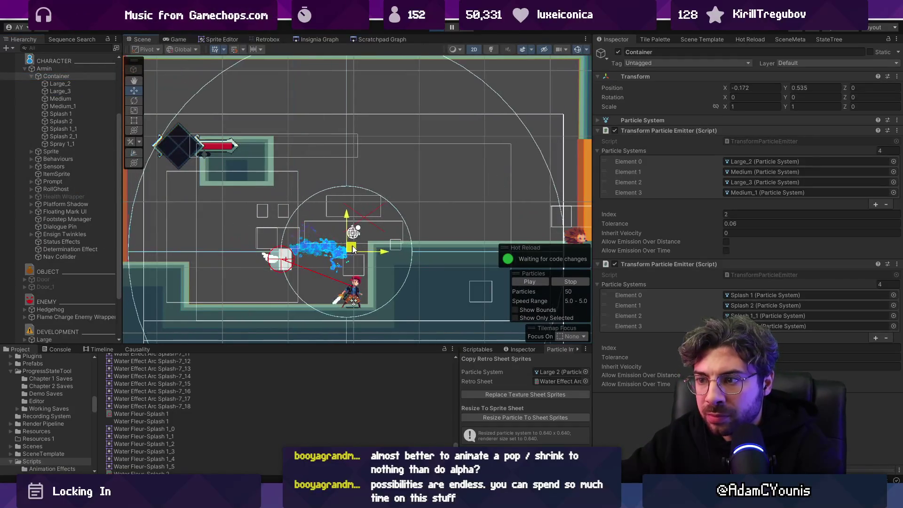
key(shift+space)
key(Left)
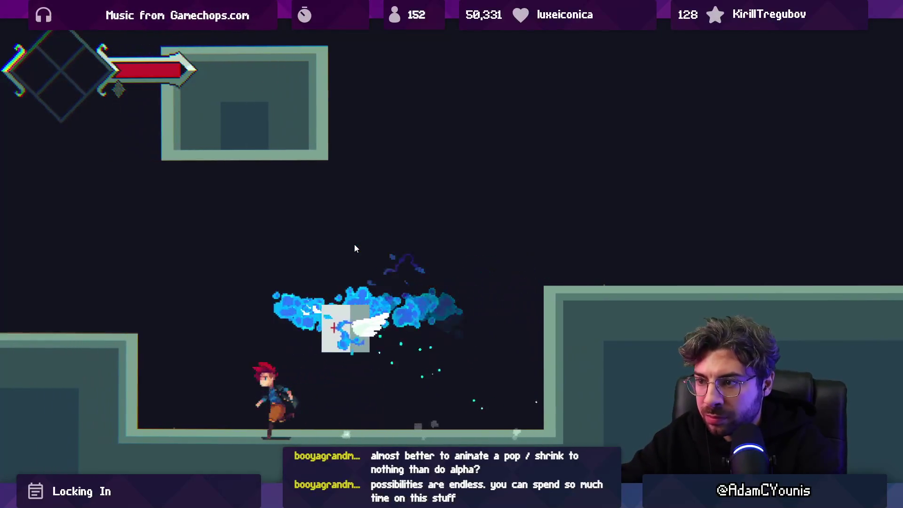
key(Right)
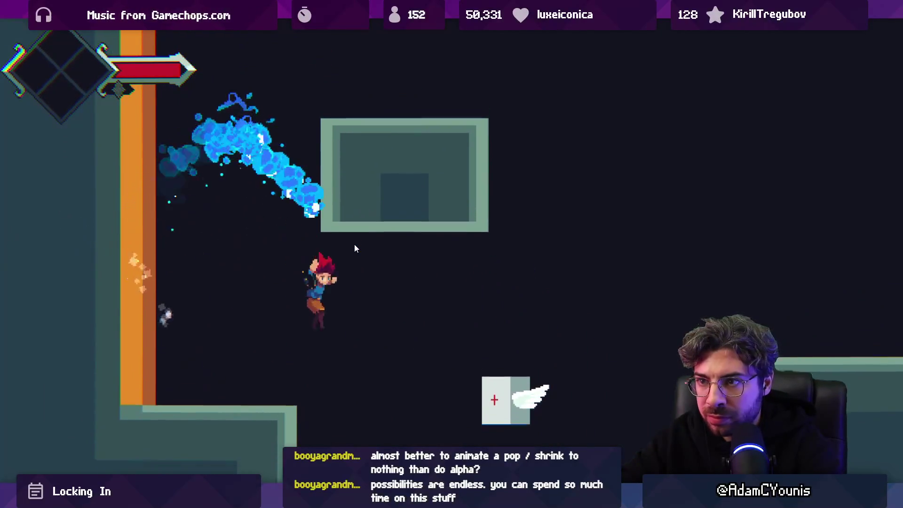
key(Right)
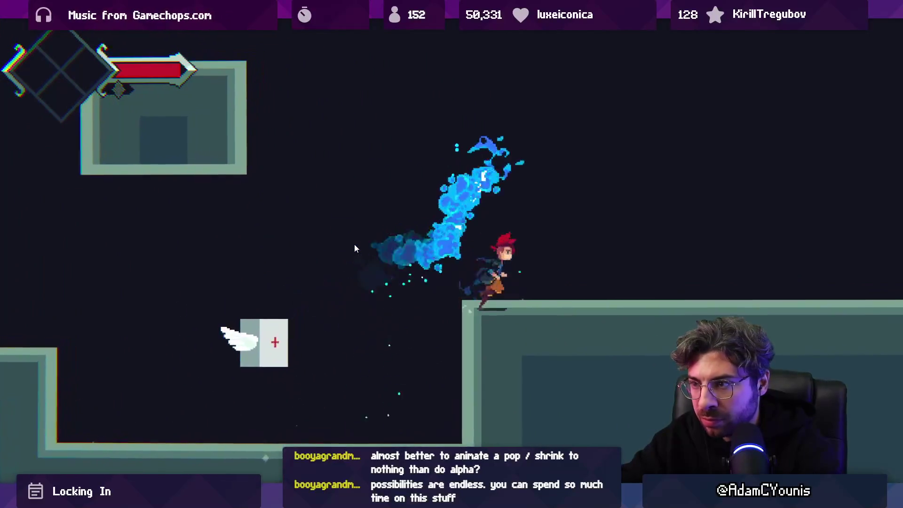
key(Left)
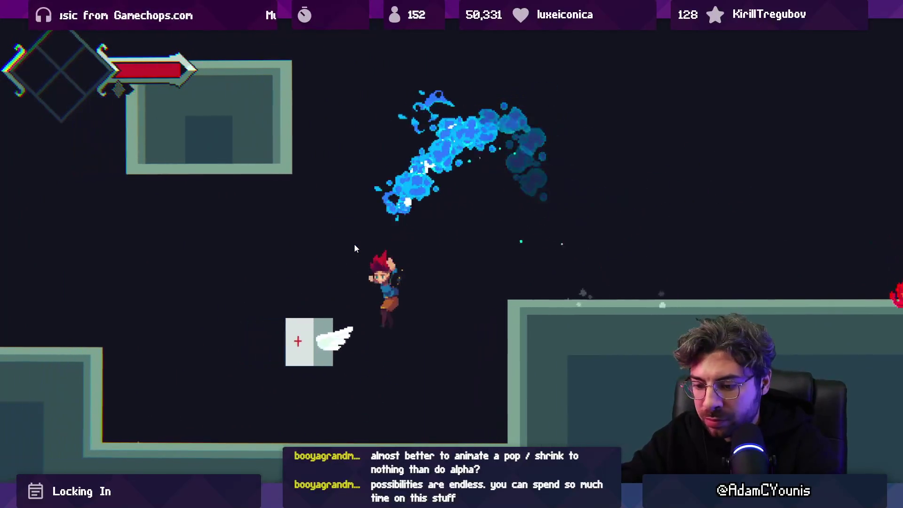
key(ctrl+shift+p)
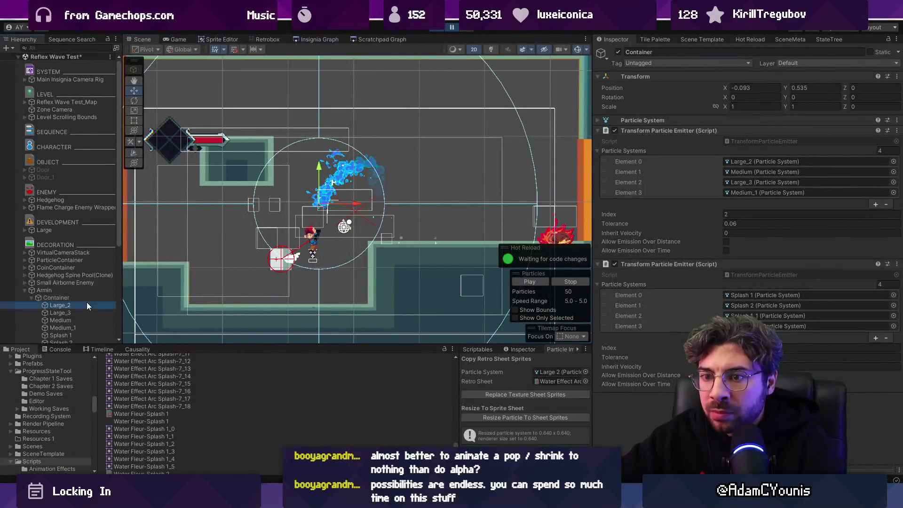
Set the Renderer Sort Mode of the four Large and Medium systems to Oldest in Front
click(86, 304)
shift+click(84, 326)
click(646, 121)
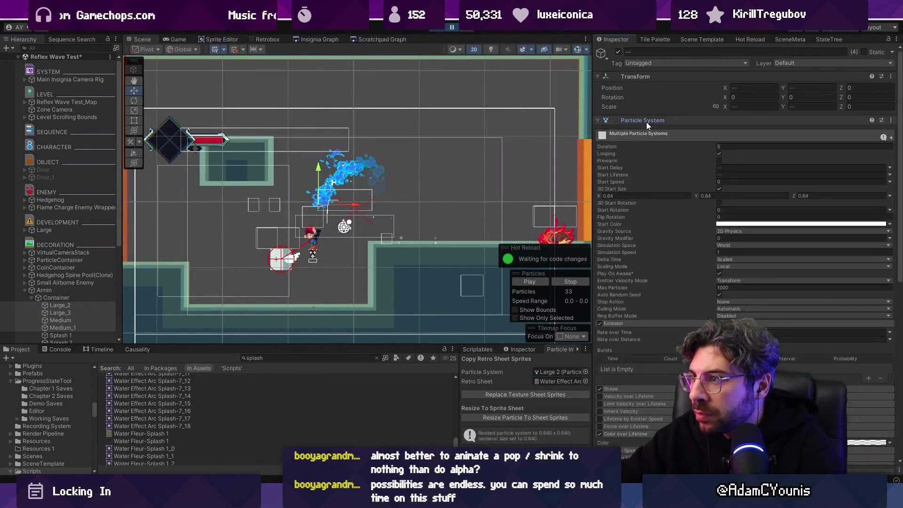
scroll(664, 317, down, 10)
click(755, 268)
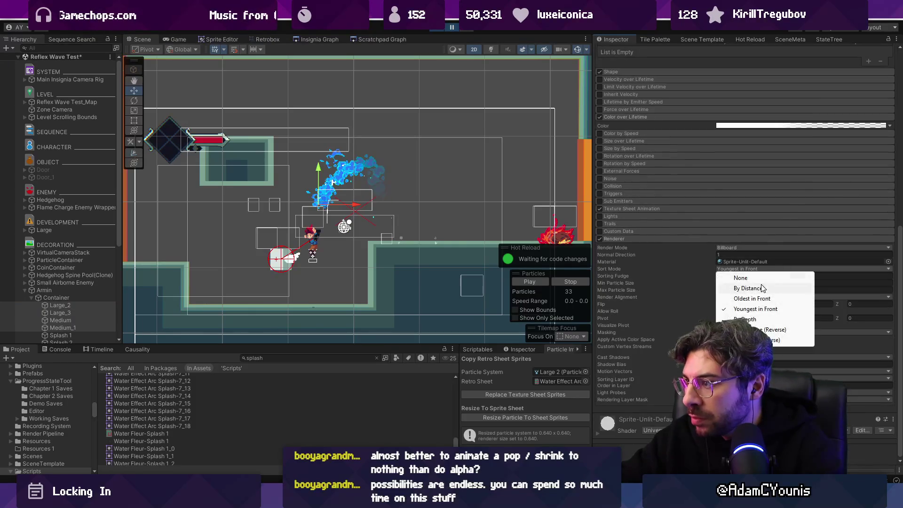
click(761, 299)
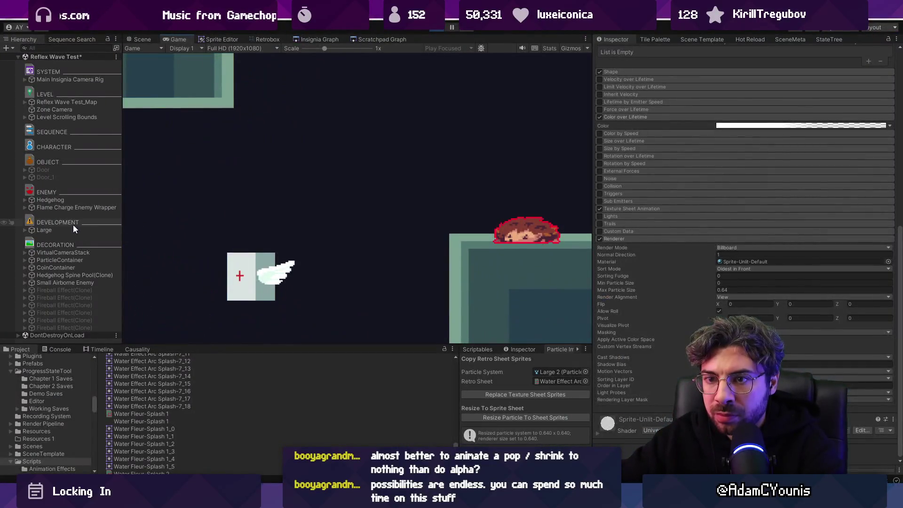
Select the DEVELOPMENT group and restore the full editor layout around the running game
click(78, 221)
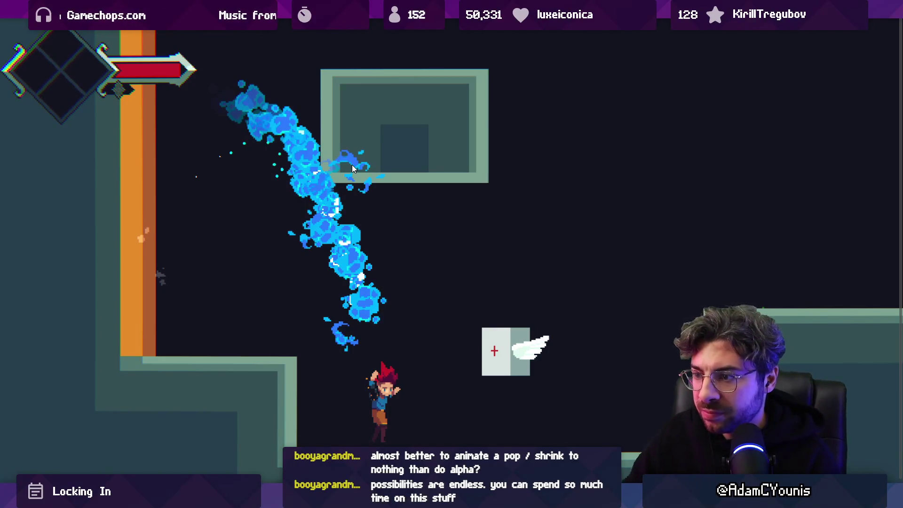
key(shift+space)
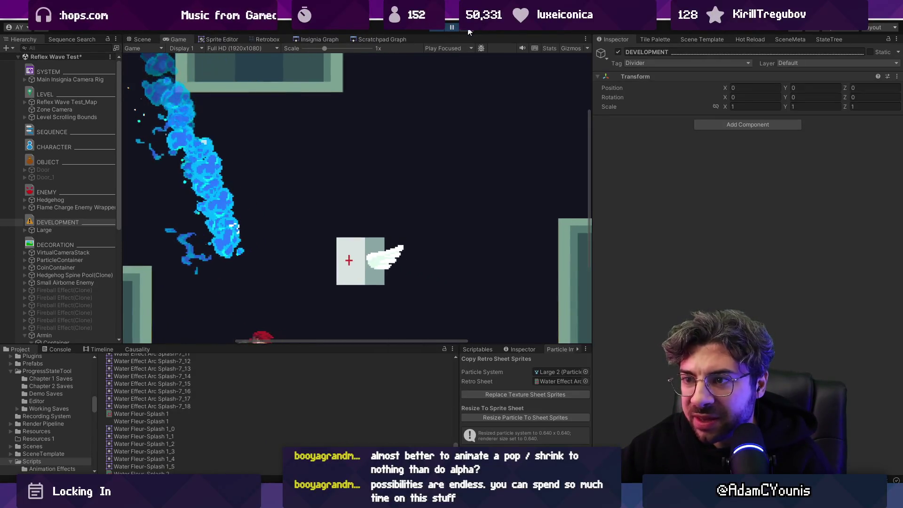
scroll(446, 212, down, 3)
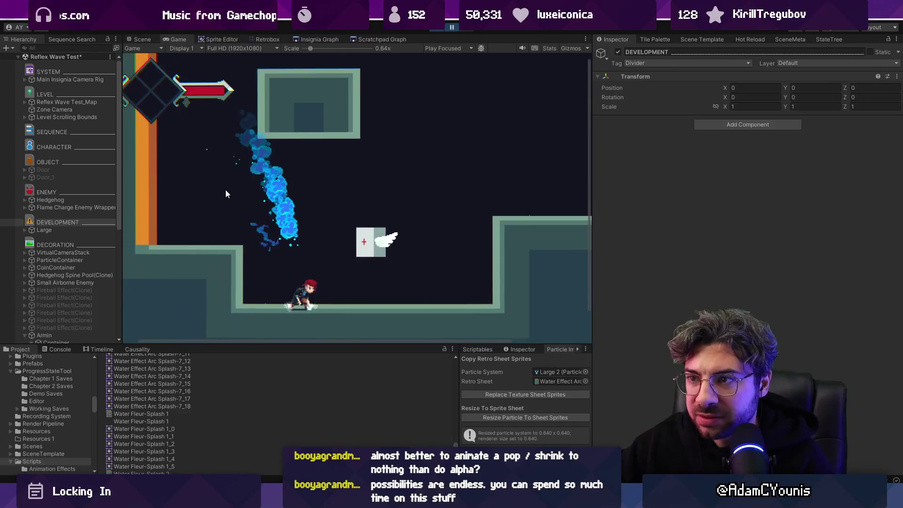
scroll(248, 210, up, 2)
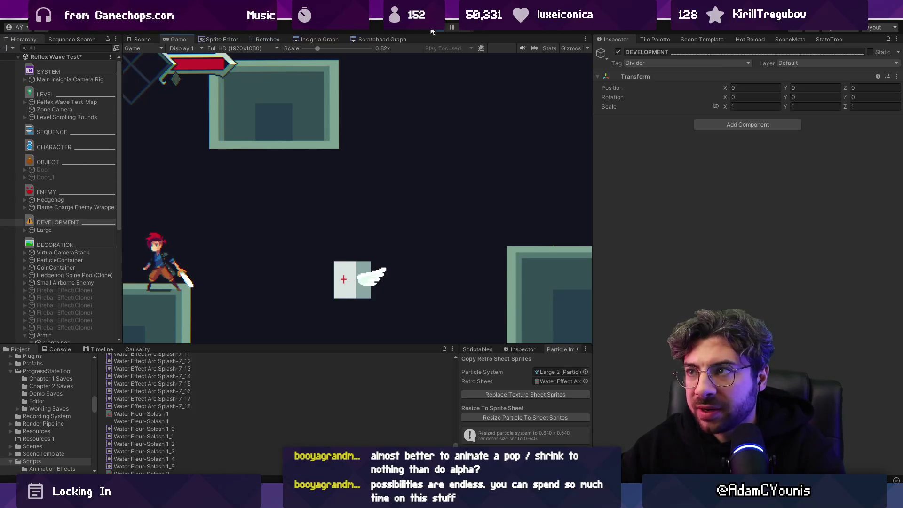
Parent the Container under Armin, start the game, set its Position X to 0 and maximize the game view
click(209, 152)
click(59, 257)
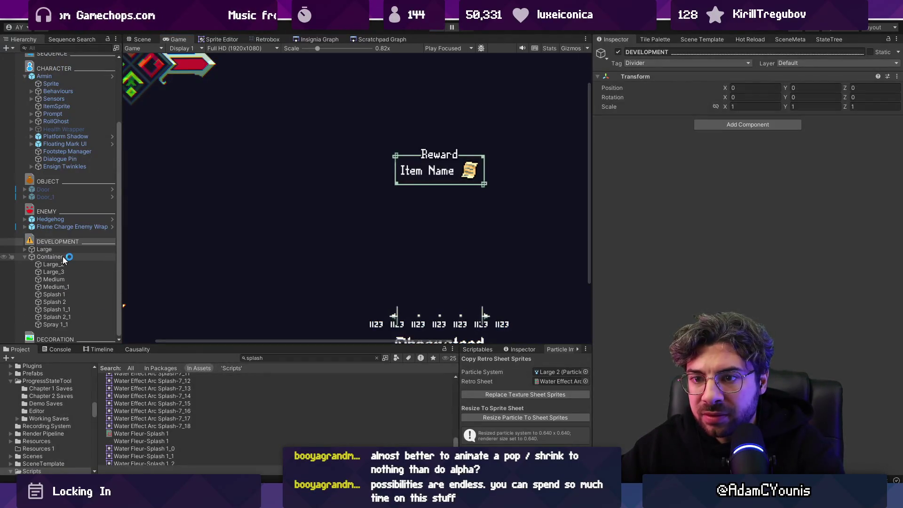
click(645, 122)
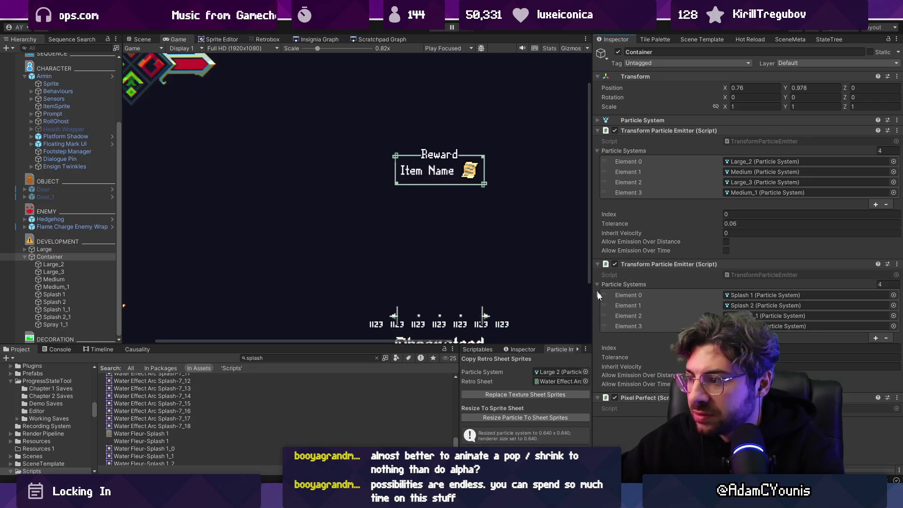
drag(53, 257, 70, 172)
click(444, 29)
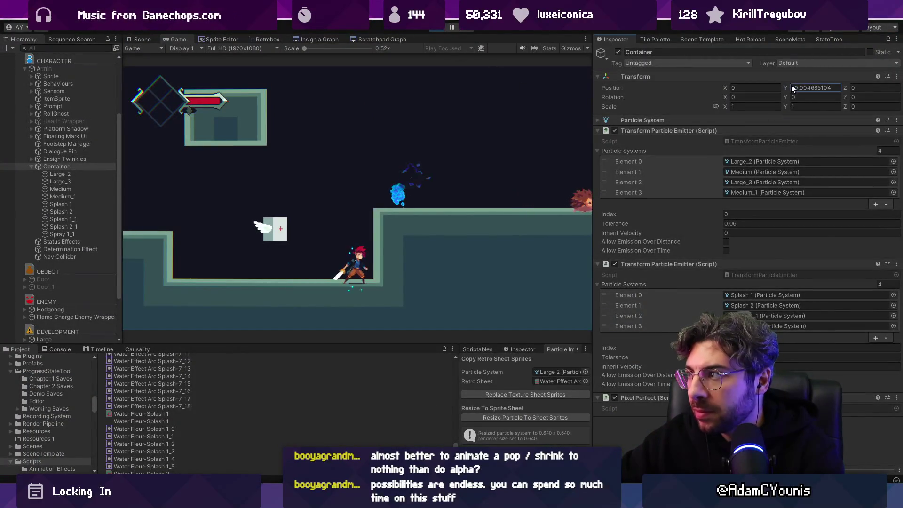
click(724, 87)
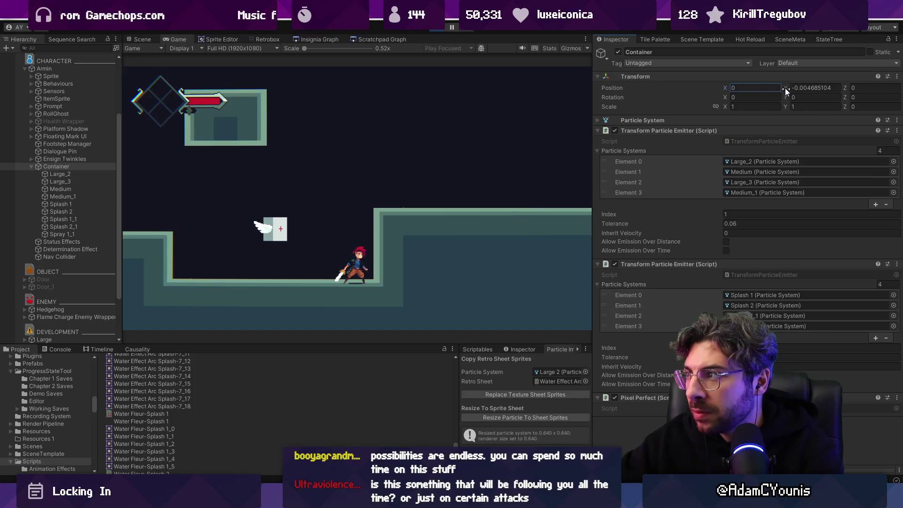
click(402, 164)
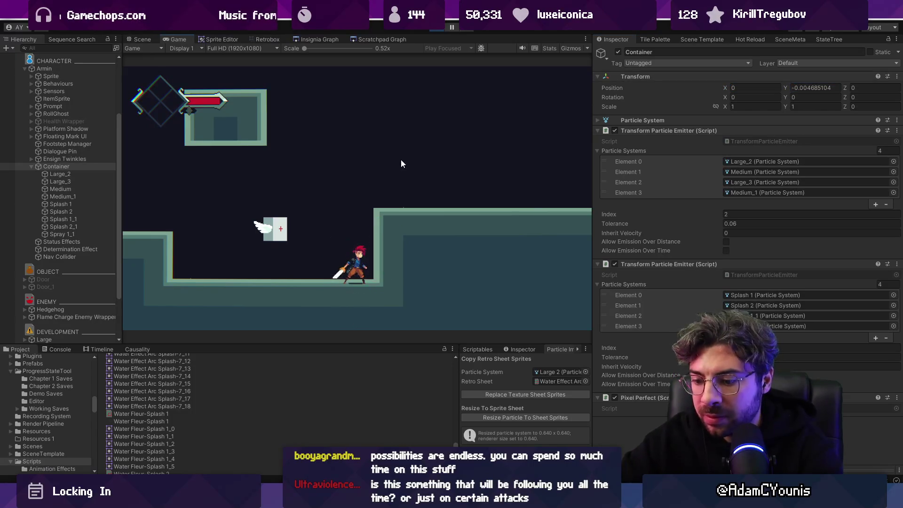
key(shift+space)
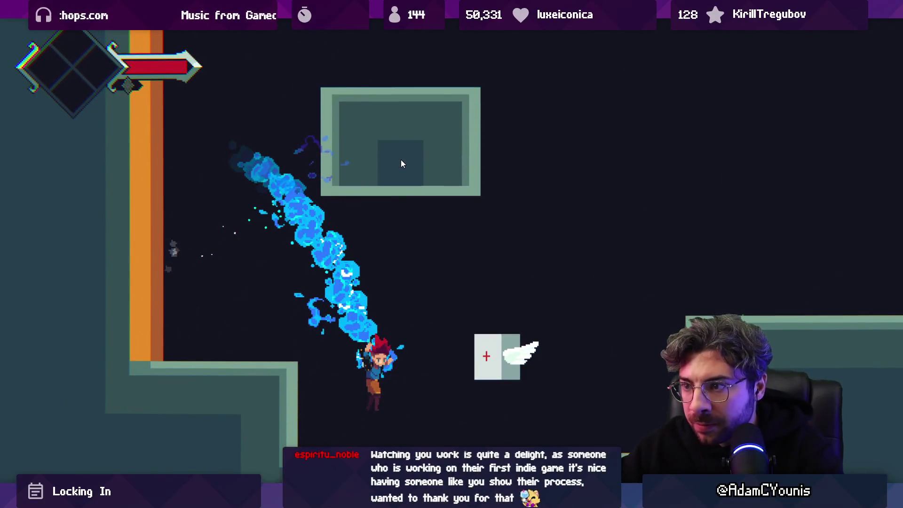
Test the splash trail by dashing left and right, jumping through the air and onto the ledge
scroll(318, 315, up, 2)
scroll(318, 315, up, 5)
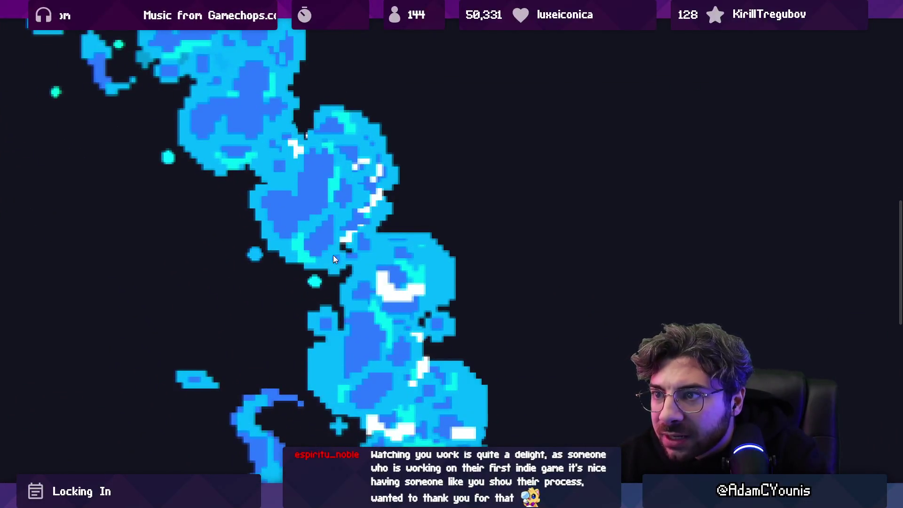
scroll(336, 258, down, 6)
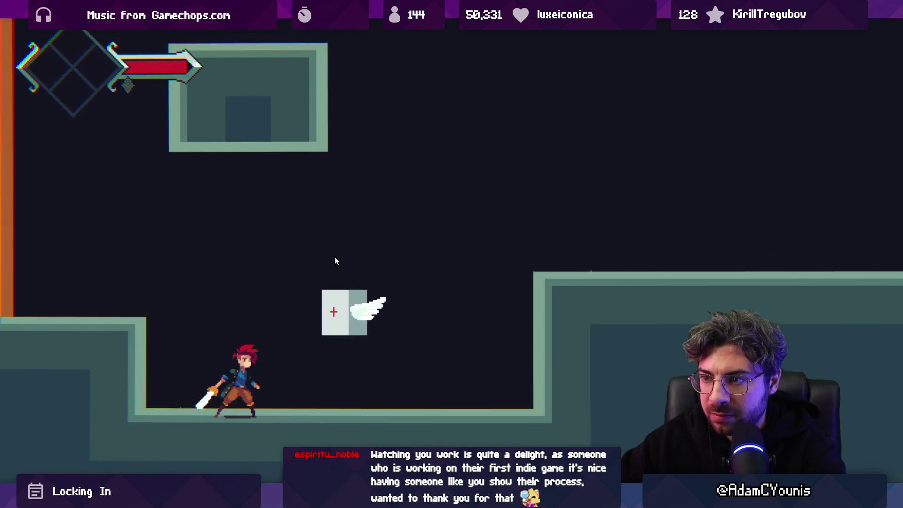
key(Right)
key(space)
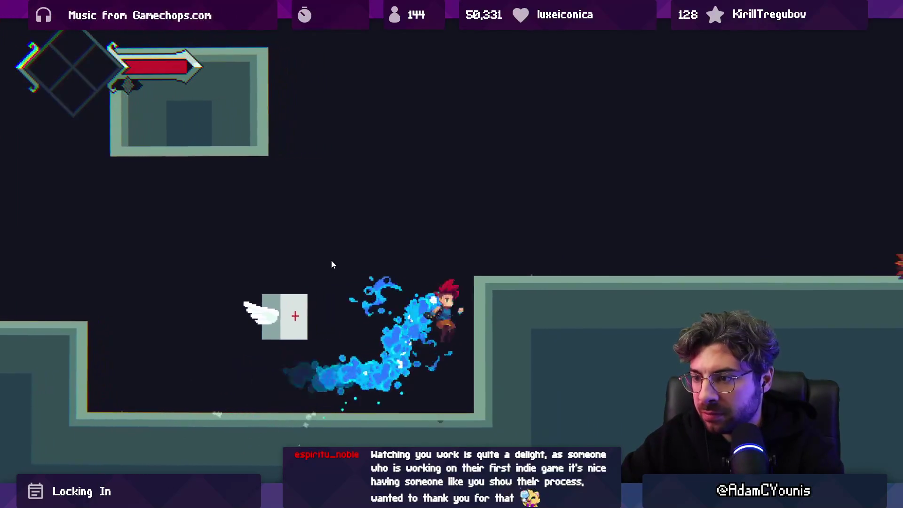
key(space)
key(Left)
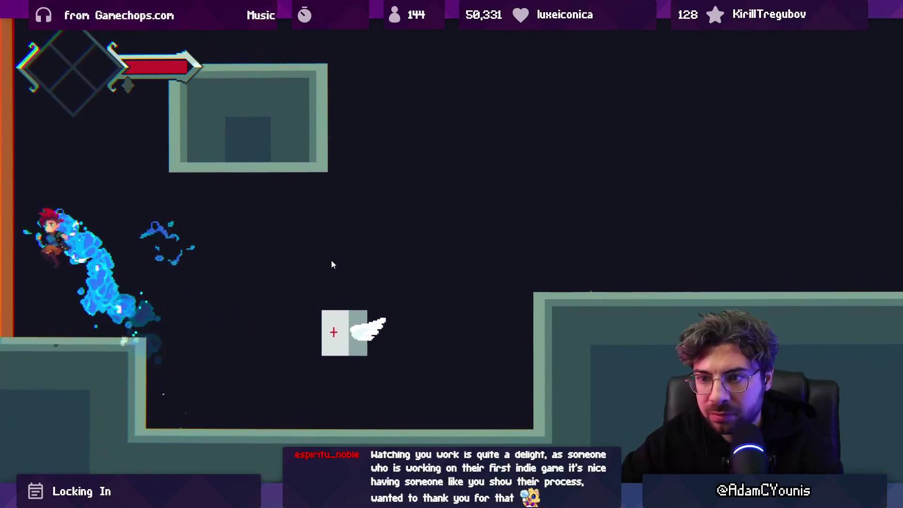
key(space)
key(Right)
key(space)
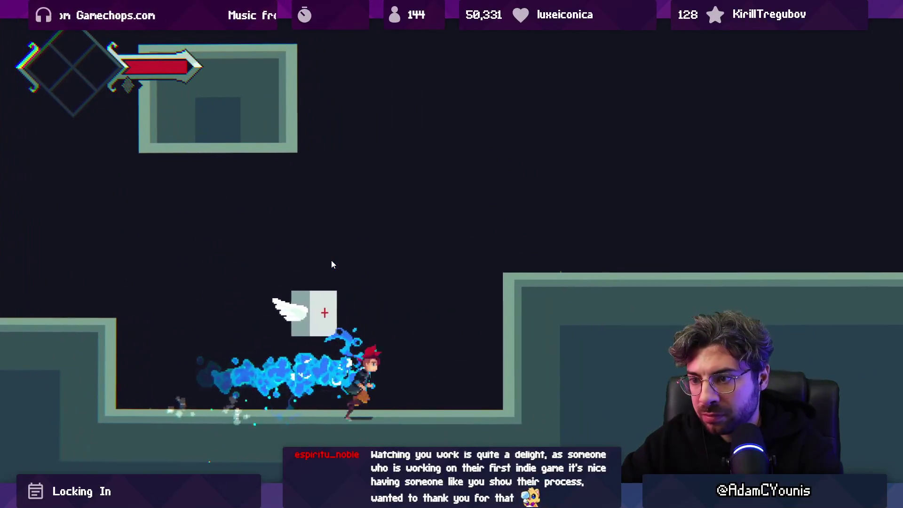
key(space)
Dash and swing the sword at the enemy, uppercutting it, to watch the trail during attacks
key(space)
key(Left)
key(space)
key(Right)
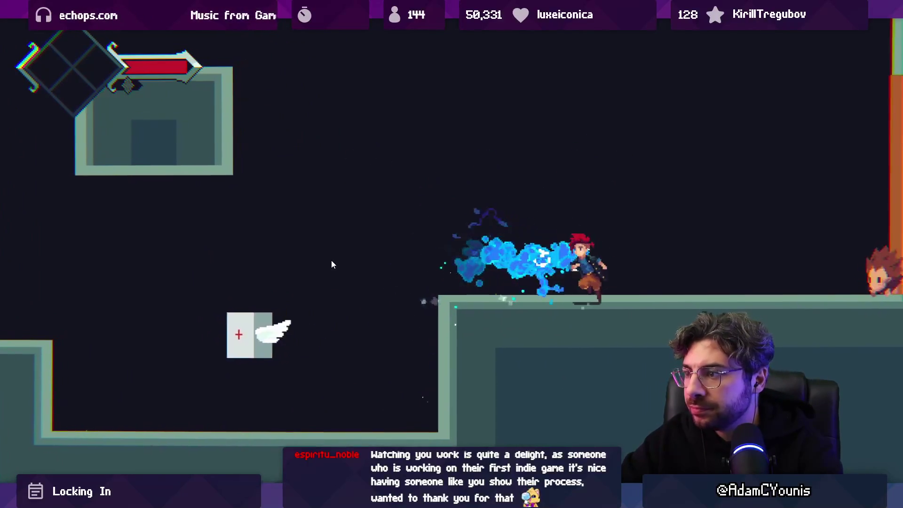
key(x)
key(Left)
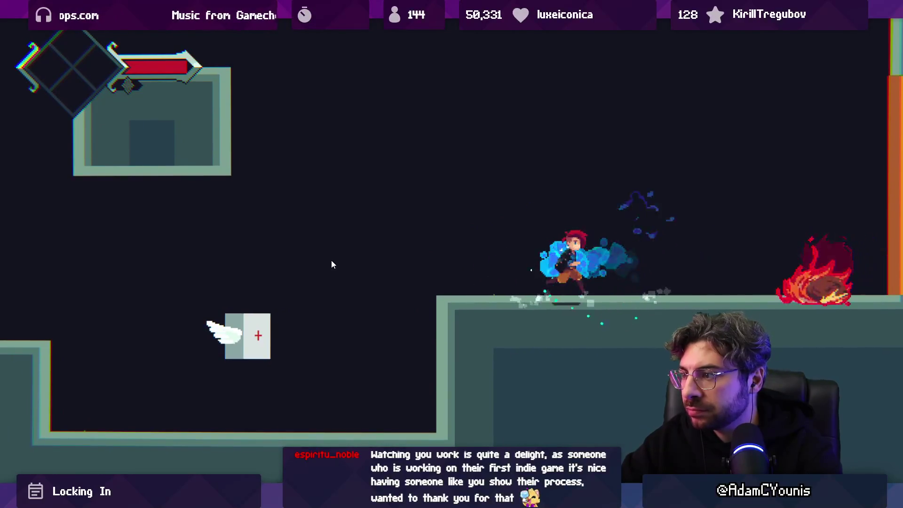
key(x)
key(Right)
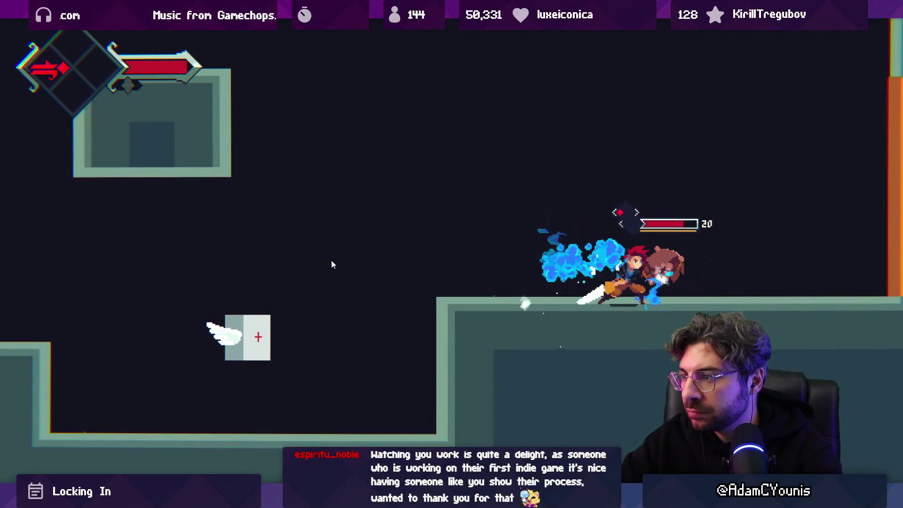
key(x)
key(space)
key(x)
key(x)
key(x)
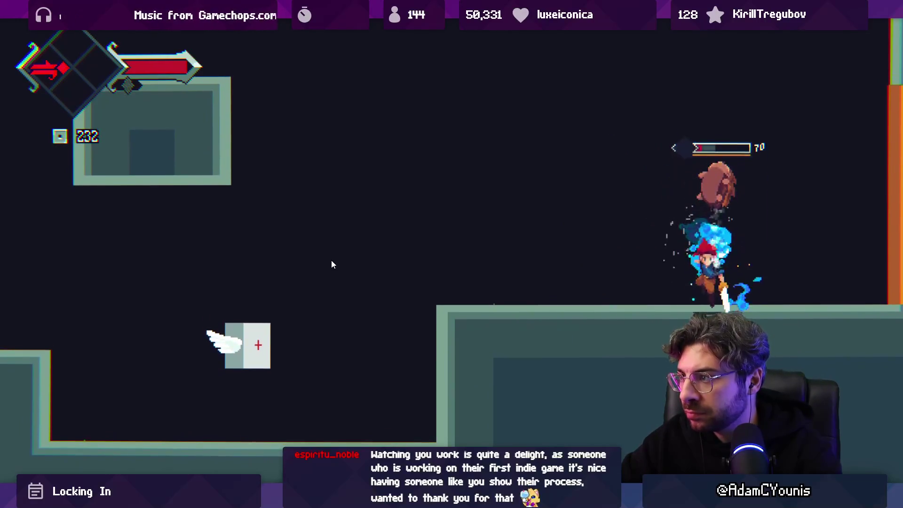
key(Left)
Restore the editor layout and move the Container out from under Armin in the Scene view
key(shift+space)
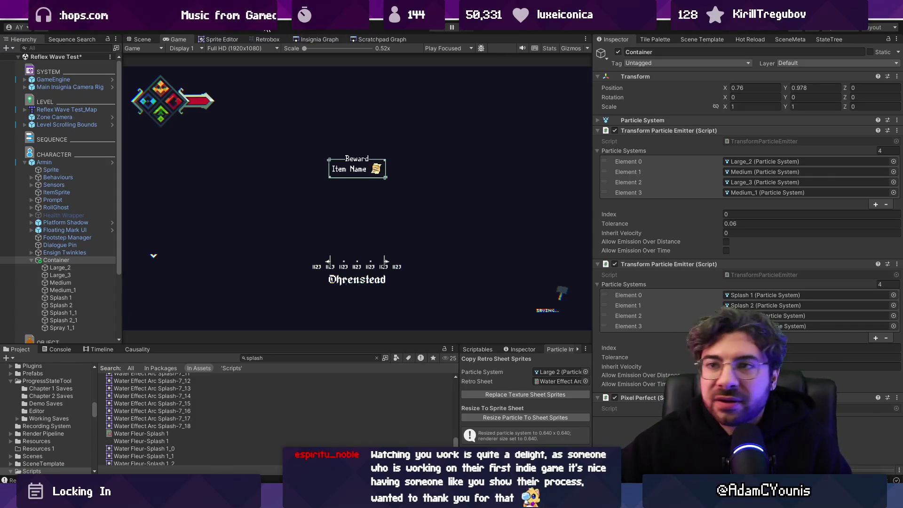
key(ctrl+1)
drag(56, 260, 60, 160)
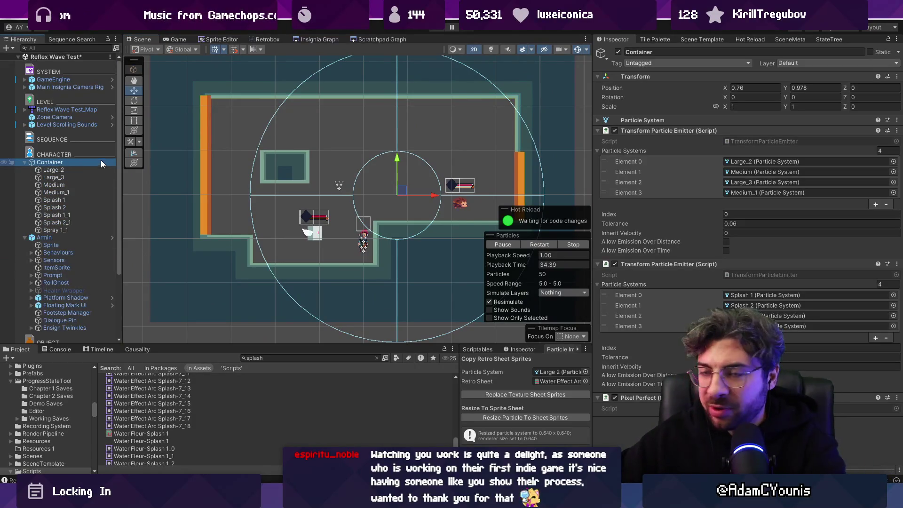
Put the Container back under DEVELOPMENT, then select splash frames 3–35 in Aseprite
key(ctrl+z)
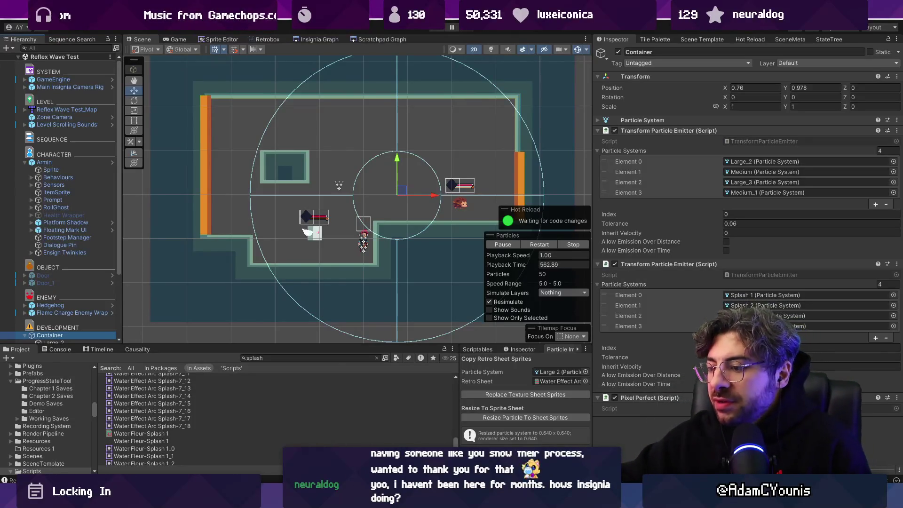
key(alt+Tab)
drag(231, 353, 689, 347)
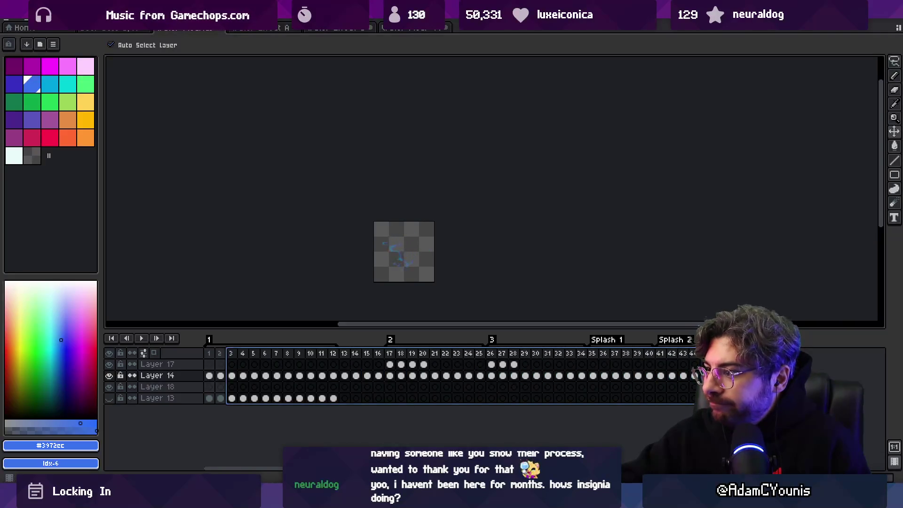
Remove the Pixel Perfect component from the Container and open TransformParticleEmitter.cs in the code editor
scroll(405, 269, up, 2)
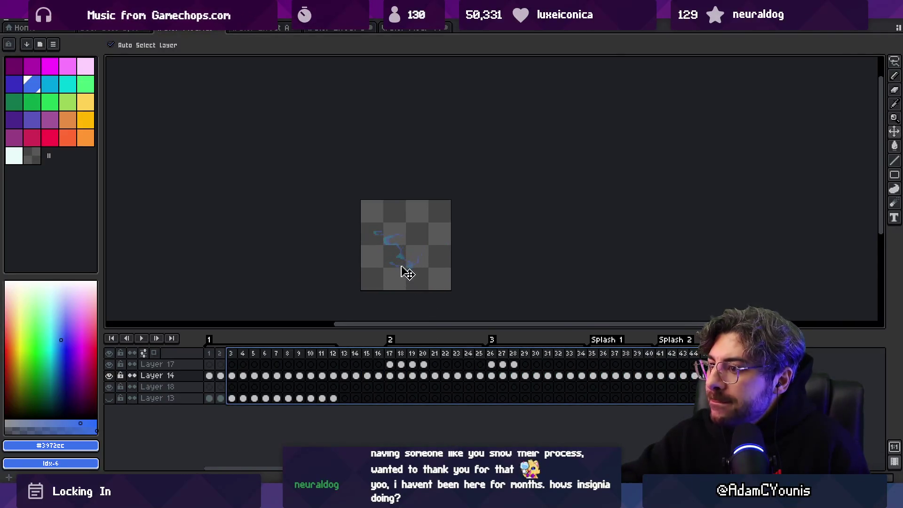
key(alt+Tab)
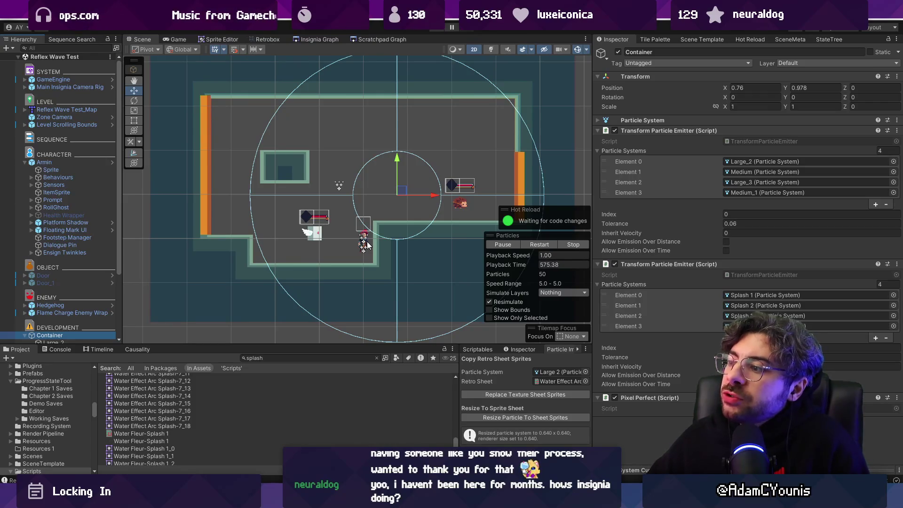
right_click(642, 395)
click(671, 297)
click(742, 272)
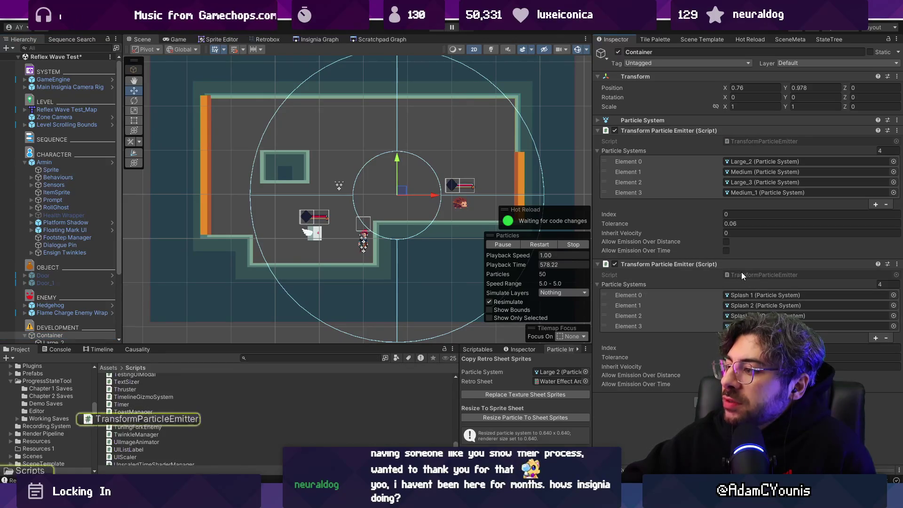
double_click(741, 273)
Inspect the Update loop where particles.transform.position is set to prevSpawn
scroll(385, 273, down, 10)
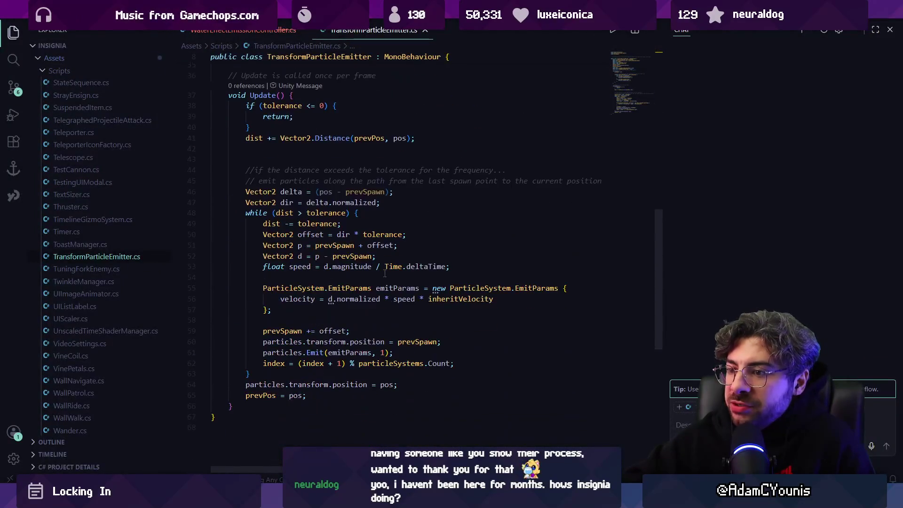
click(359, 352)
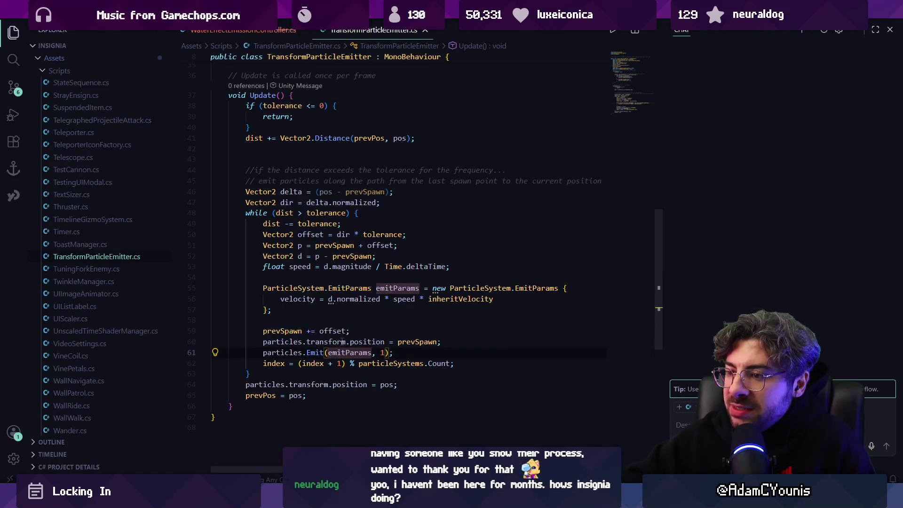
click(412, 342)
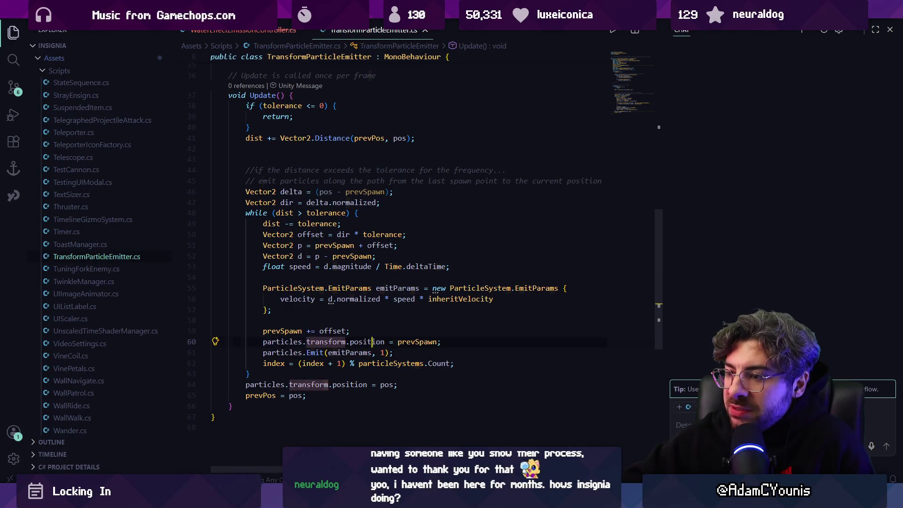
click(293, 342)
key(Right)
key(Right)
key(Right)
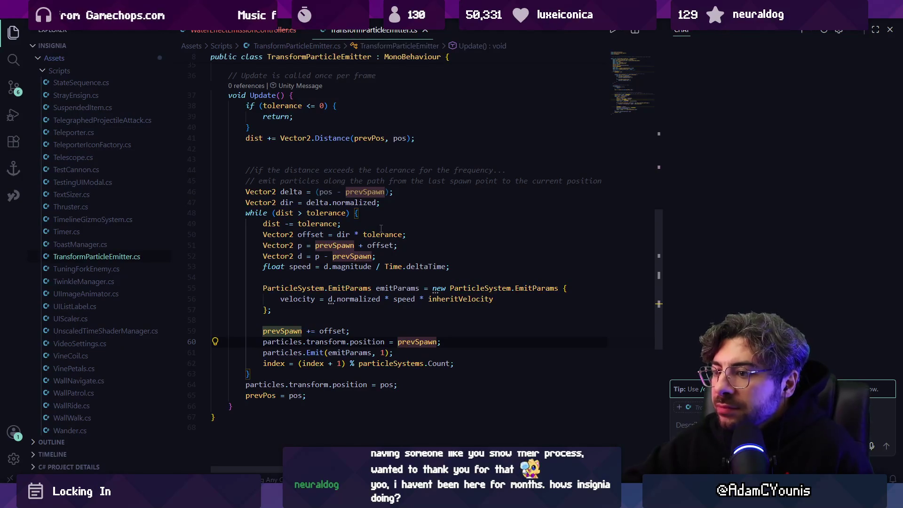
click(295, 342)
key(ctrl+Right)
key(ctrl+Right)
key(ctrl+Right)
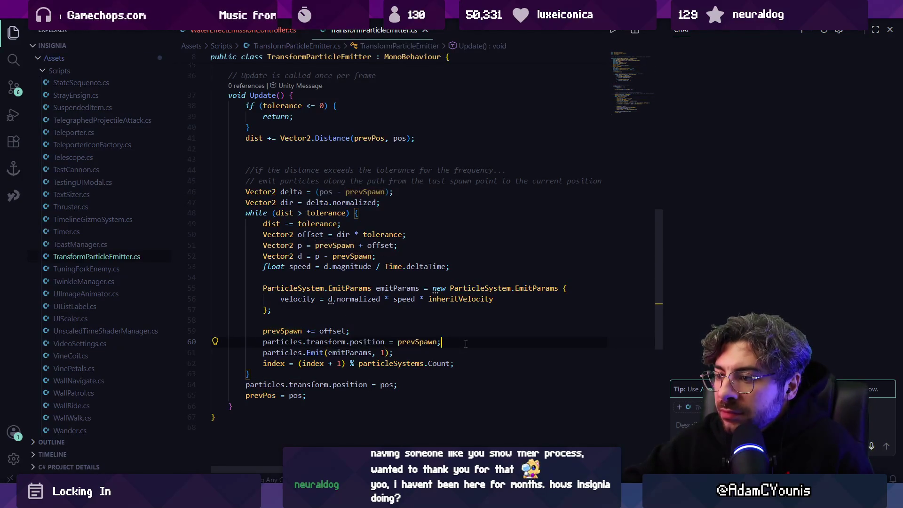
scroll(422, 279, up, 5)
scroll(422, 278, up, 5)
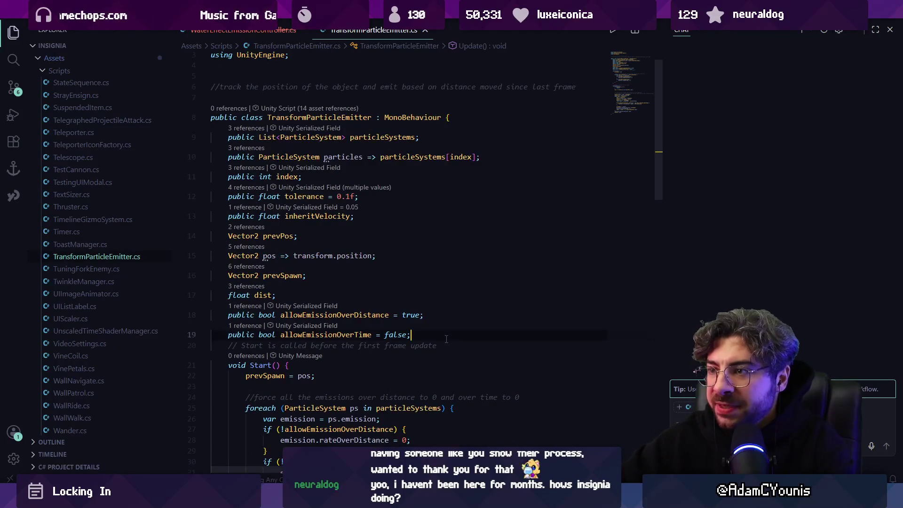
Add a 'public bool pixelPerfect = false;' field below allowEmissionOverTime and save
key(Return)
key(Return)
text(publicb)
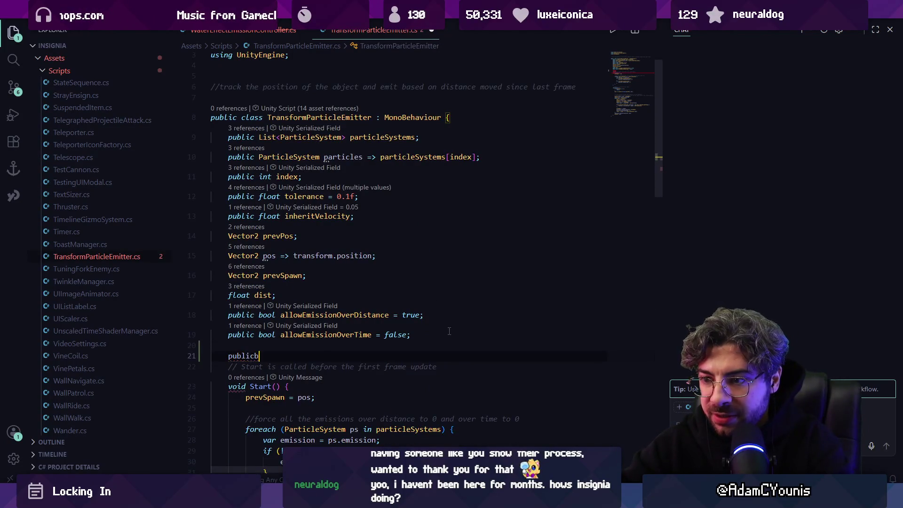
key(BackSpace)
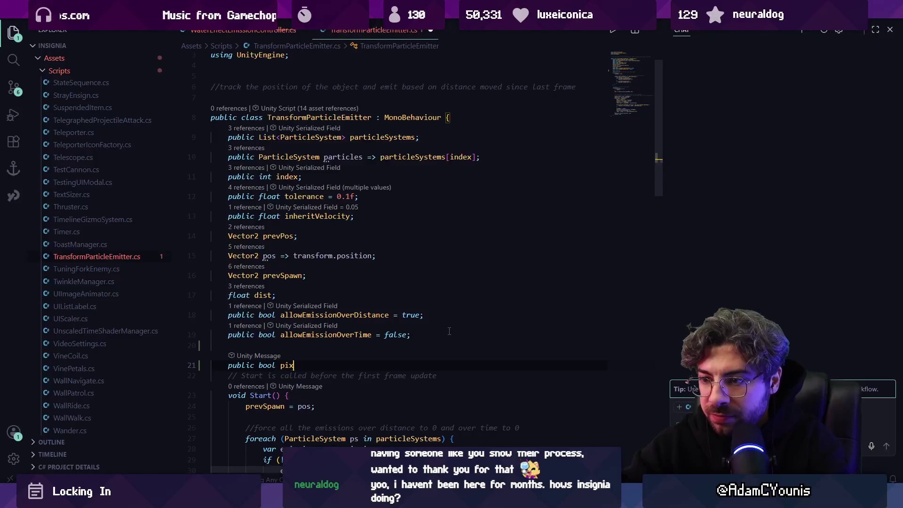
key(Tab)
key(ctrl+s)
Insert an if (pixelPerfect) block after the position assignment with a suggested rounding line
scroll(442, 328, down, 8)
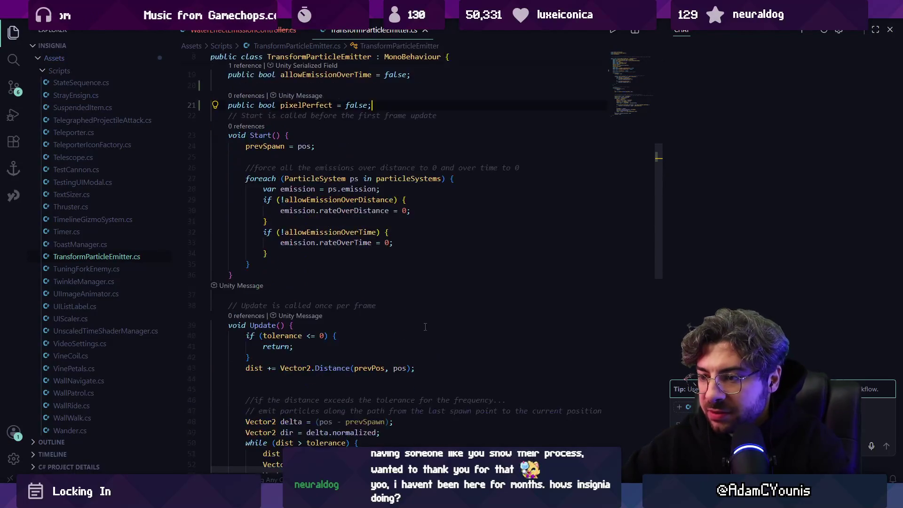
click(475, 349)
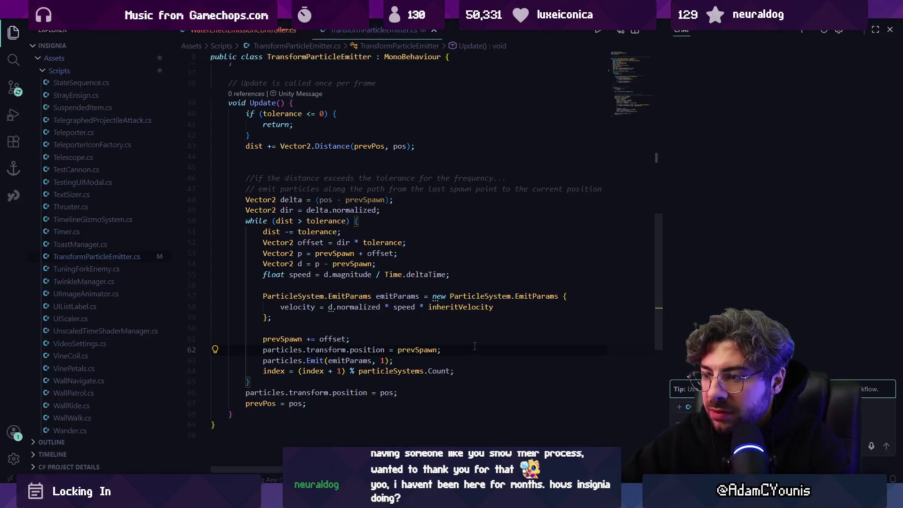
key(Return)
text(if()
key(Tab)
text())
key(Tab)
key(ctrl+s)
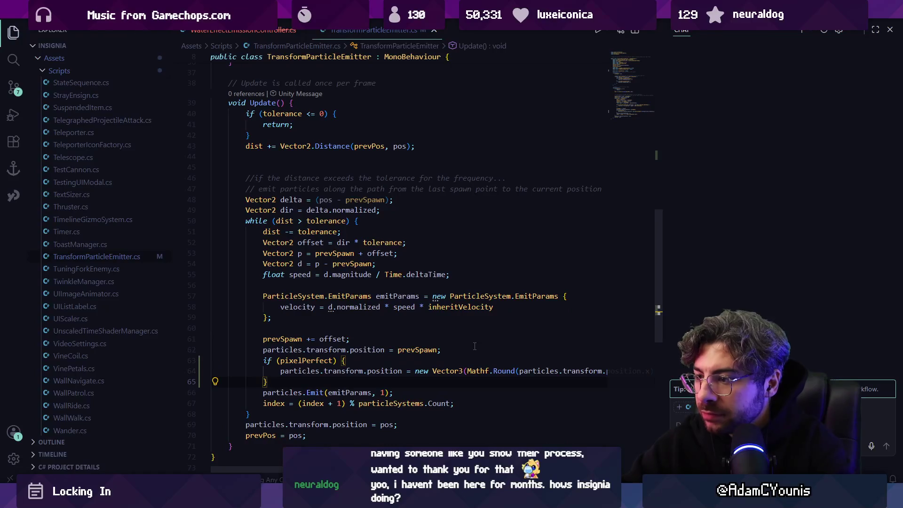
Replace the Vector3 rounding with Helpers.PixelPerfect(particles.transform.position), save, and let Unity recompile
mouse_move(498, 366)
mouse_down()
mouse_move(607, 371)
mouse_move(202, 369)
mouse_move(415, 376)
mouse_move(205, 381)
mouse_up()
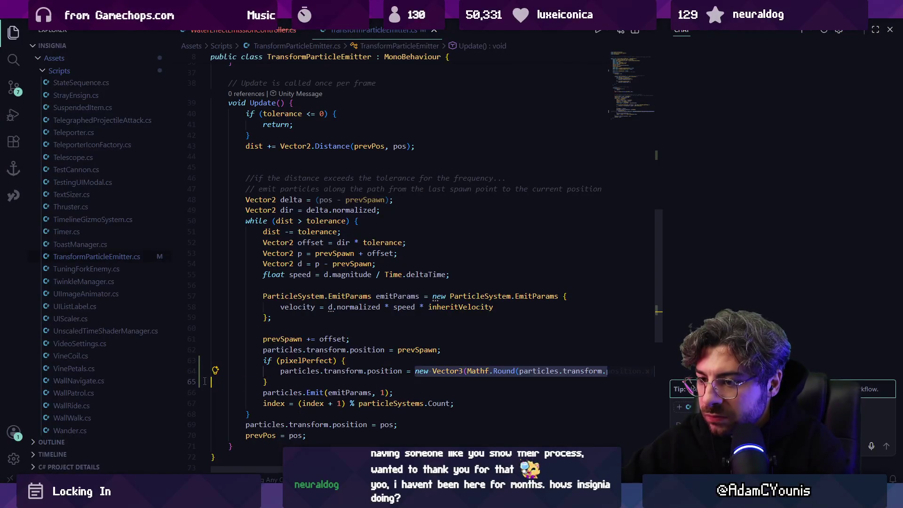
key(BackSpace)
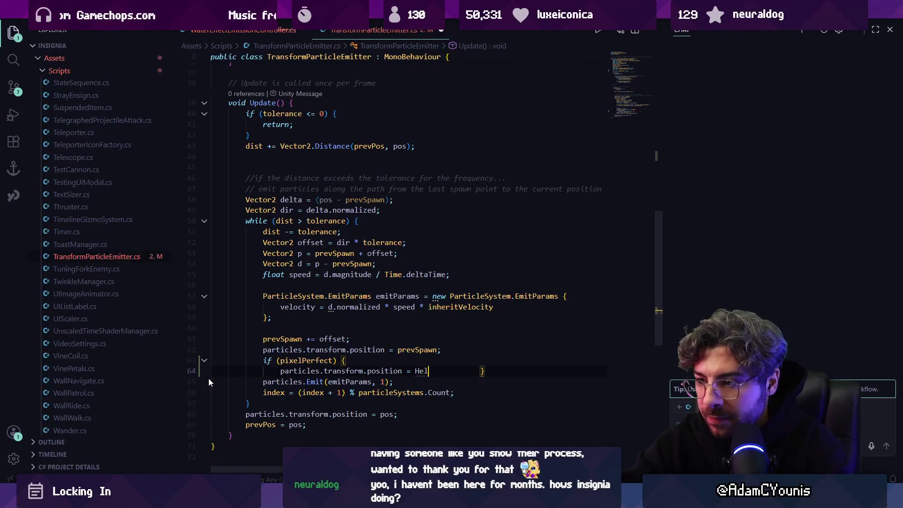
key(BackSpace)
text(.PixelPerfectPosition(particles.trans)
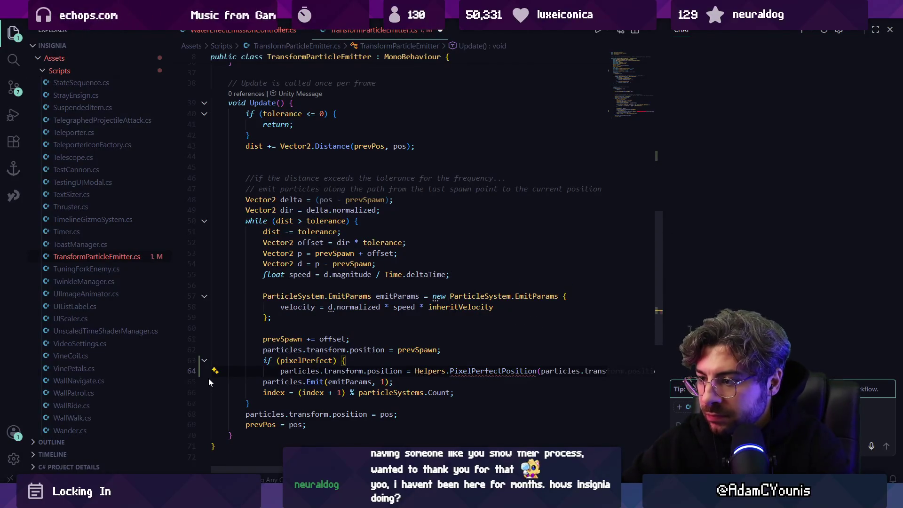
scroll(488, 367, down, 2)
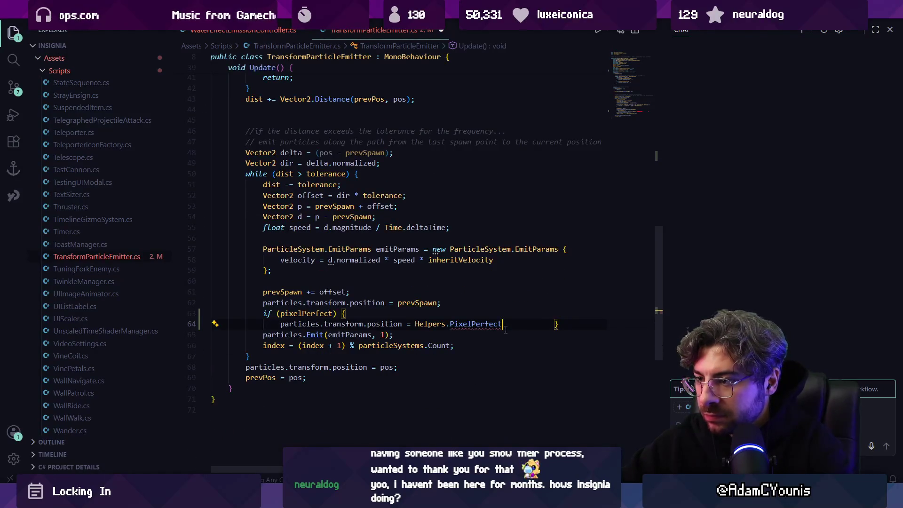
text((par)
key(Tab)
key(Down)
key(ctrl+s)
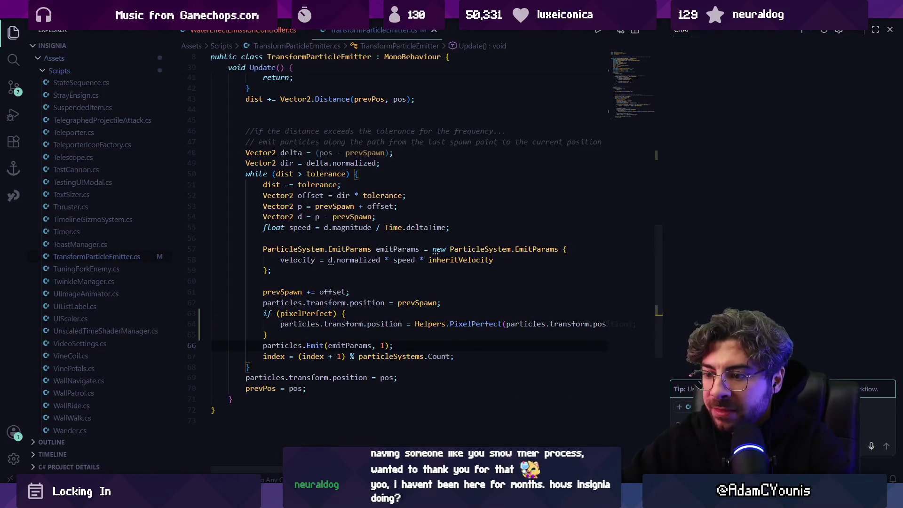
key(alt+Tab)
key(alt+Tab)
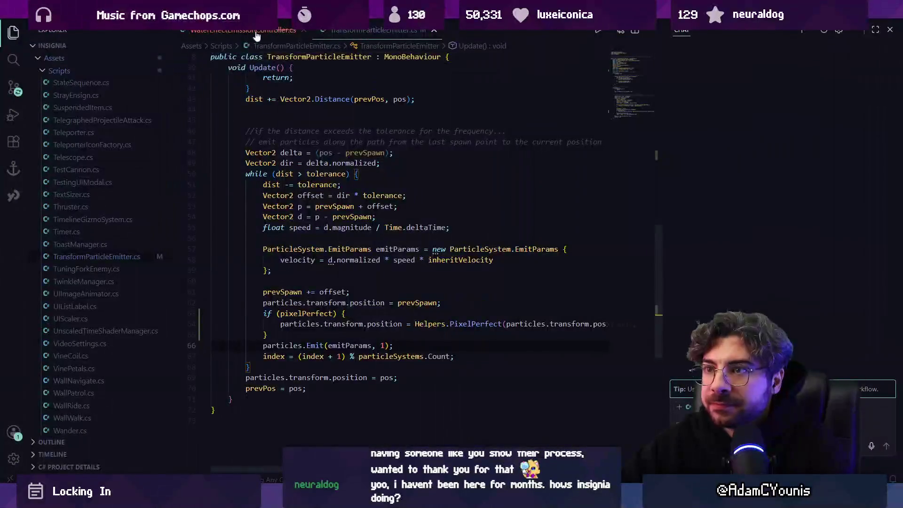
key(alt+Tab)
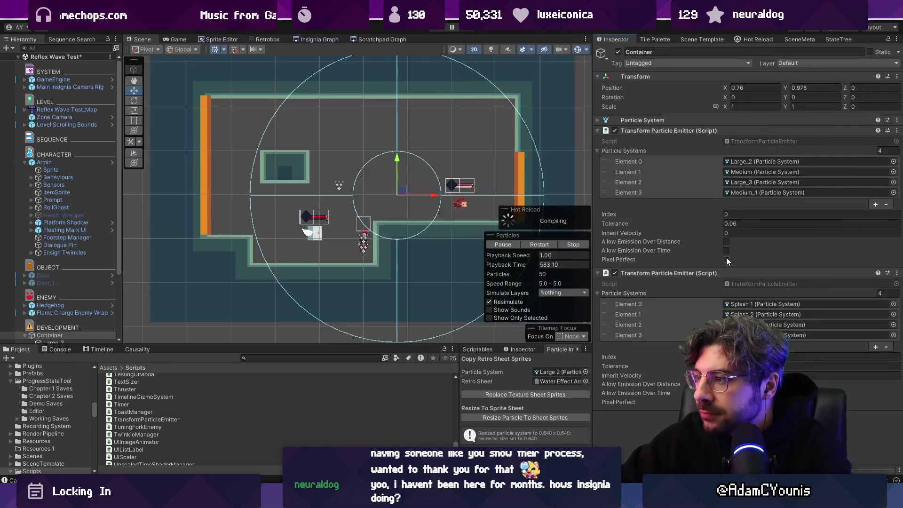
Enable Pixel Perfect on the first Transform Particle Emitter, save the scene, and enter Play mode
click(726, 402)
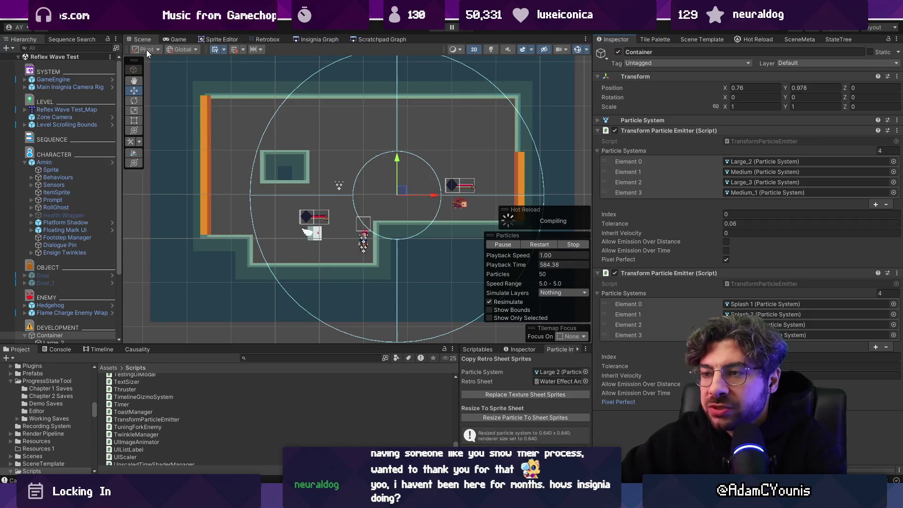
key(ctrl+s)
key(ctrl+p)
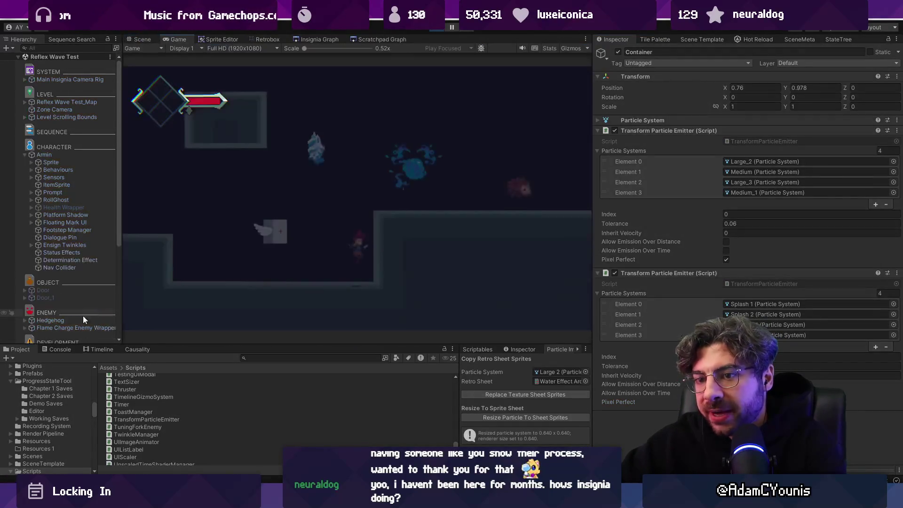
Drag the Container around in the Scene view and watch the splash trail in the Game view
click(141, 39)
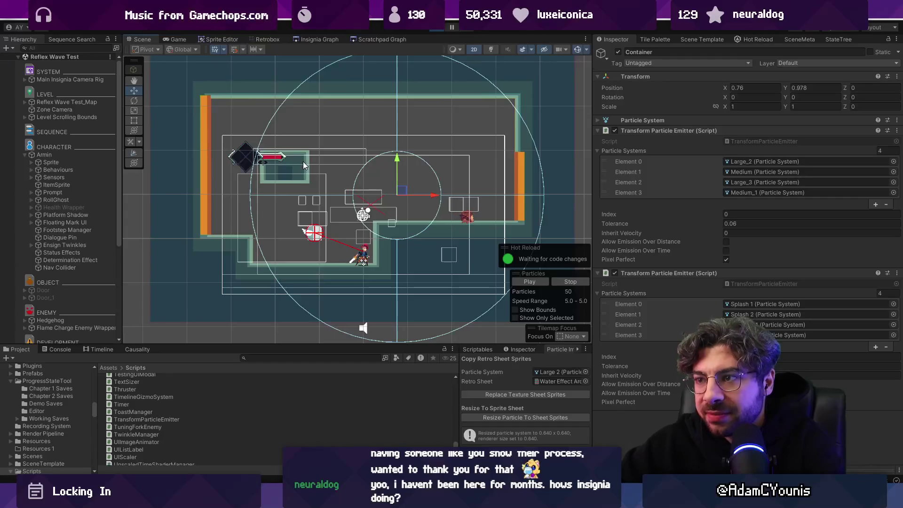
mouse_move(402, 193)
mouse_down()
mouse_move(311, 198)
mouse_move(377, 149)
mouse_up()
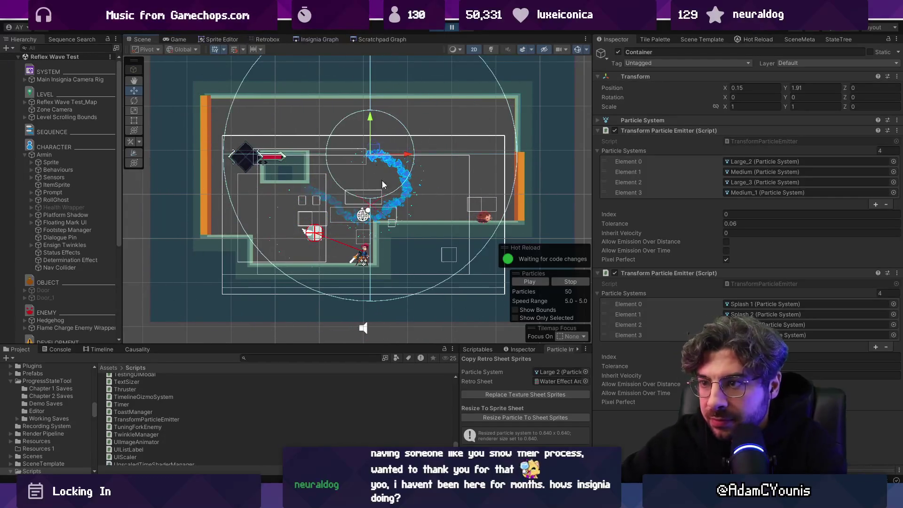
click(177, 39)
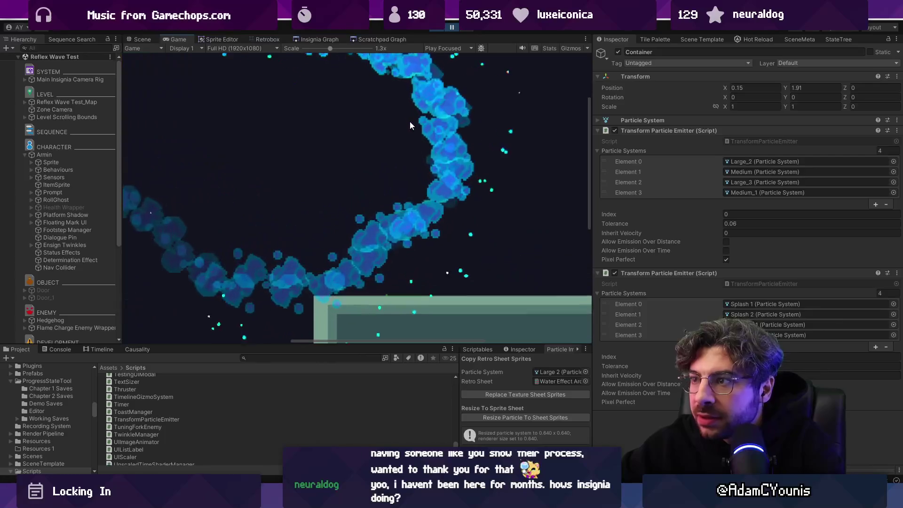
scroll(410, 121, down, 3)
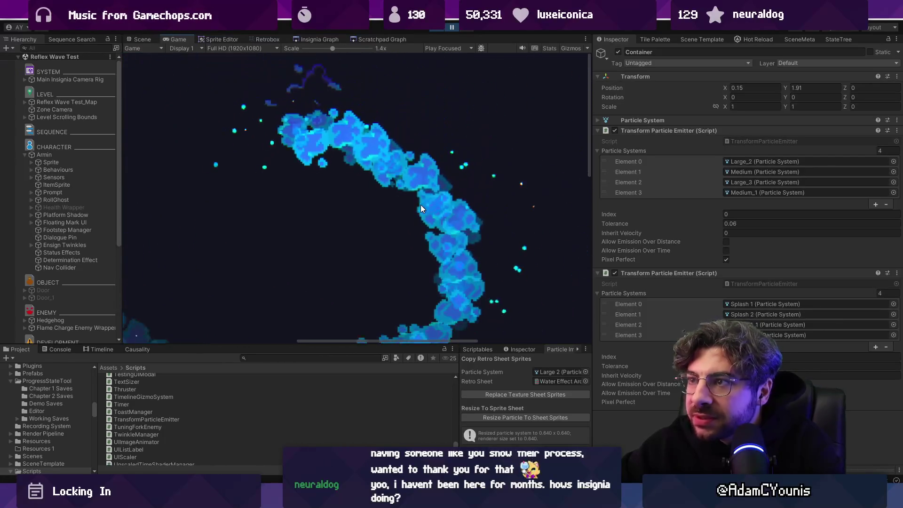
scroll(414, 136, down, 2)
click(453, 27)
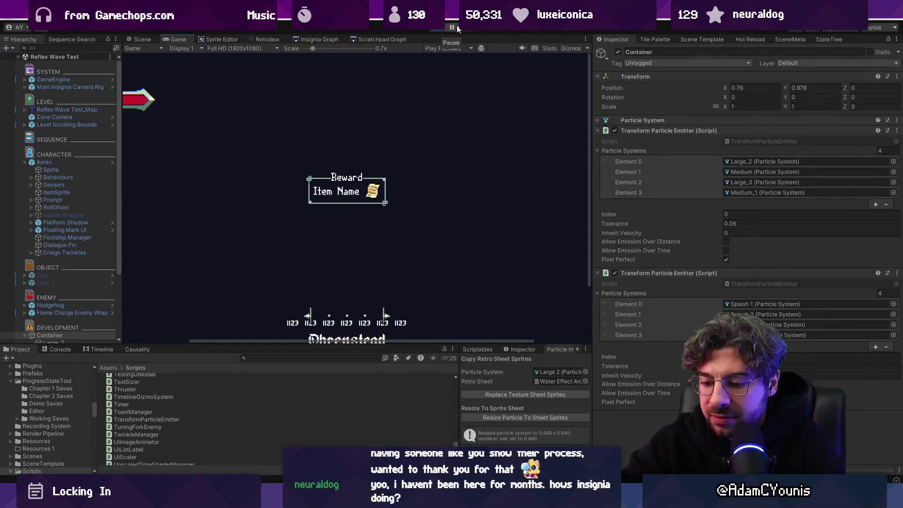
Turn off the Retro Filter in the game's video settings, save them, and resume gameplay
key(Down)
key(Down)
key(Right)
key(Return)
key(Down)
key(Return)
key(Down)
key(Down)
key(Down)
key(Up)
key(Return)
key(Down)
key(Down)
key(Down)
key(Down)
key(Right)
key(Return)
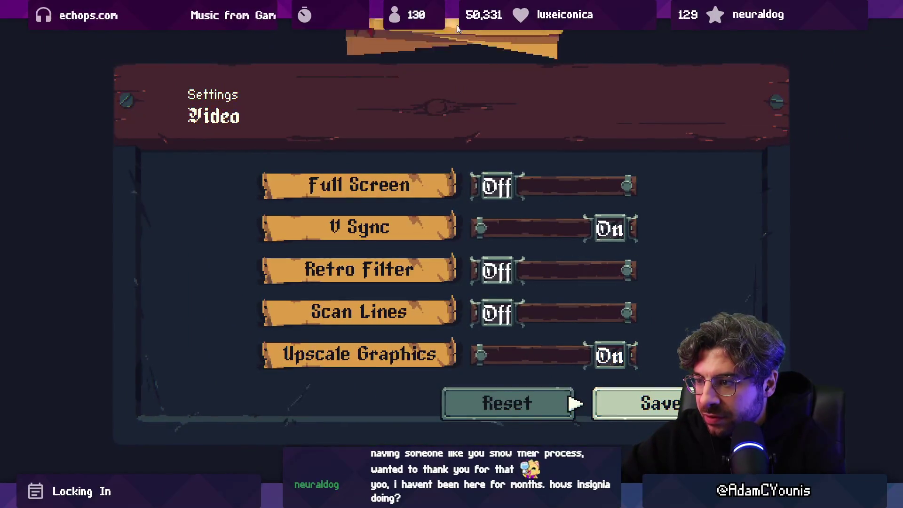
key(Escape)
Parent the Container under the character in the Hierarchy and set its X position to 0
key(ctrl+shift+p)
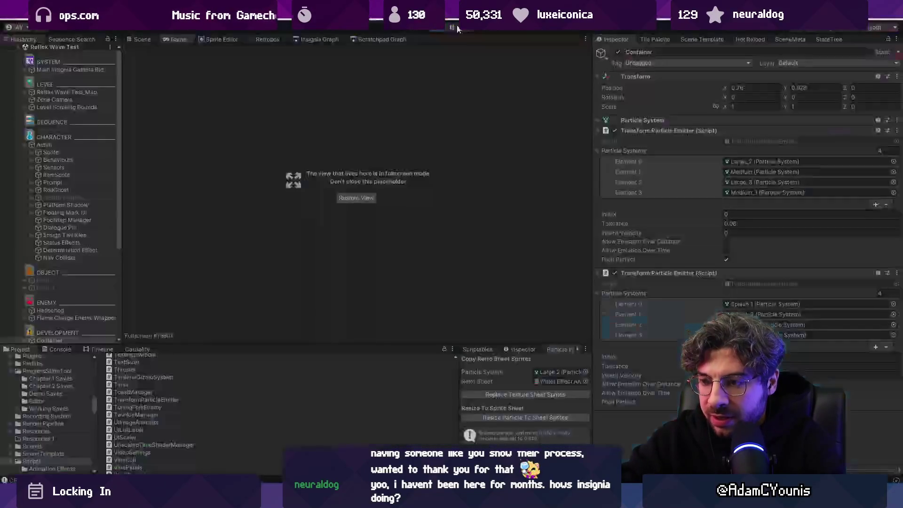
scroll(55, 217, down, 5)
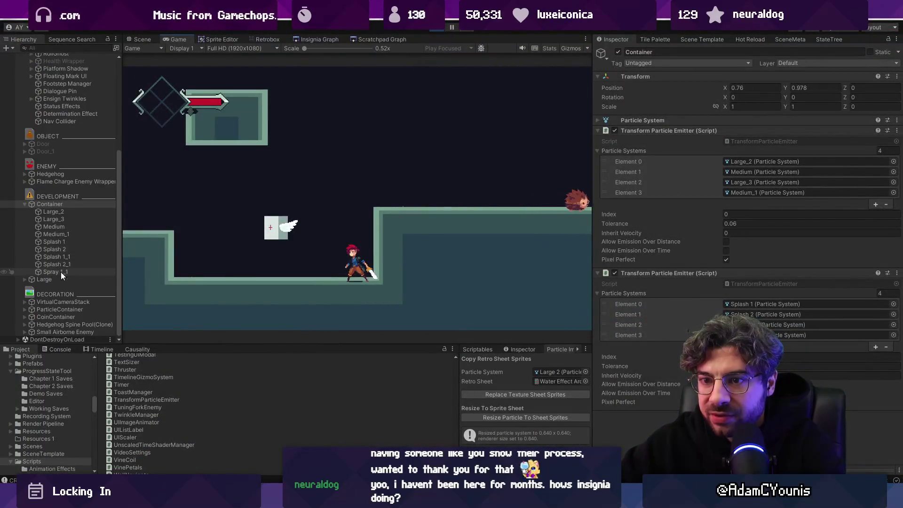
drag(57, 203, 63, 125)
click(744, 88)
text(0)
key(Tab)
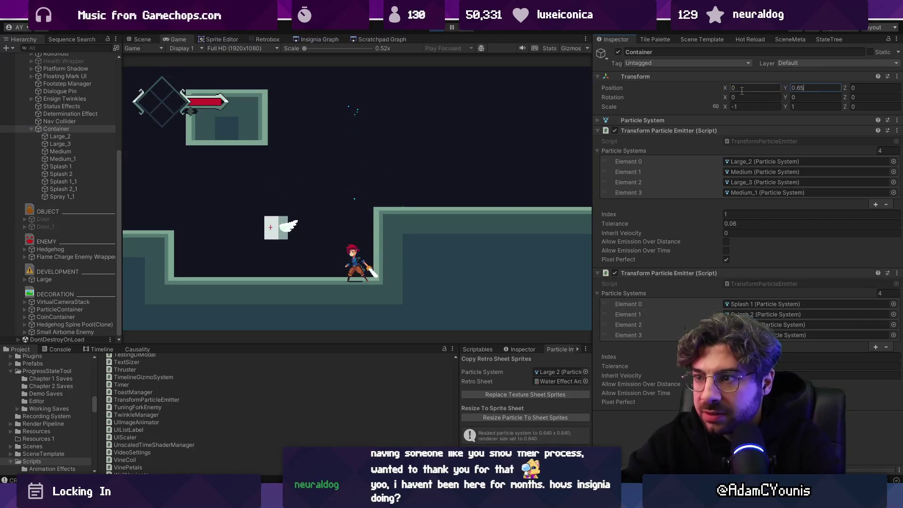
Maximize the Game view and move the character to test the trail, then restore the layout
key(shift+space)
key(Left)
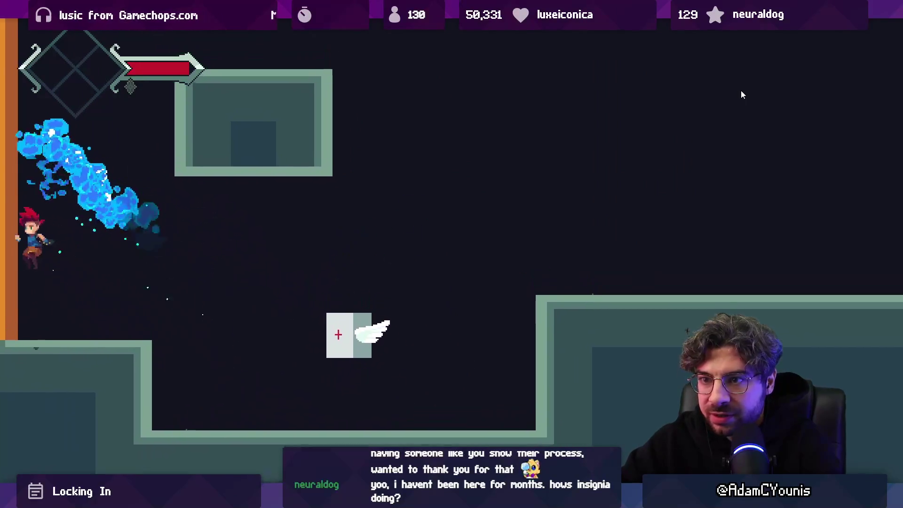
key(Right)
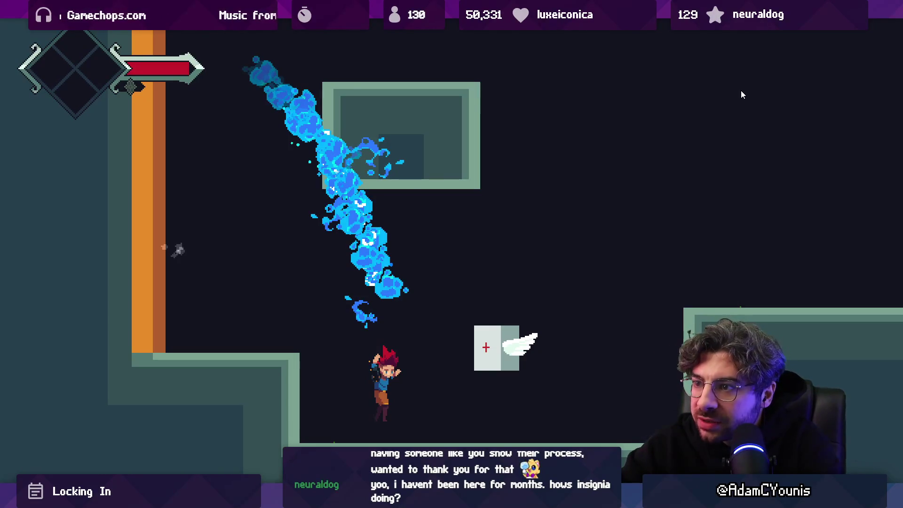
scroll(348, 226, up, 5)
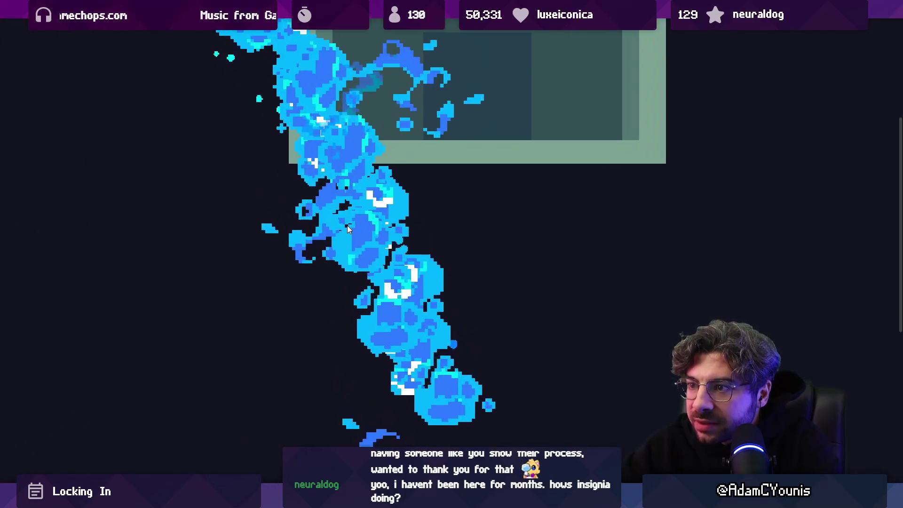
scroll(356, 218, up, 1)
scroll(363, 226, down, 6)
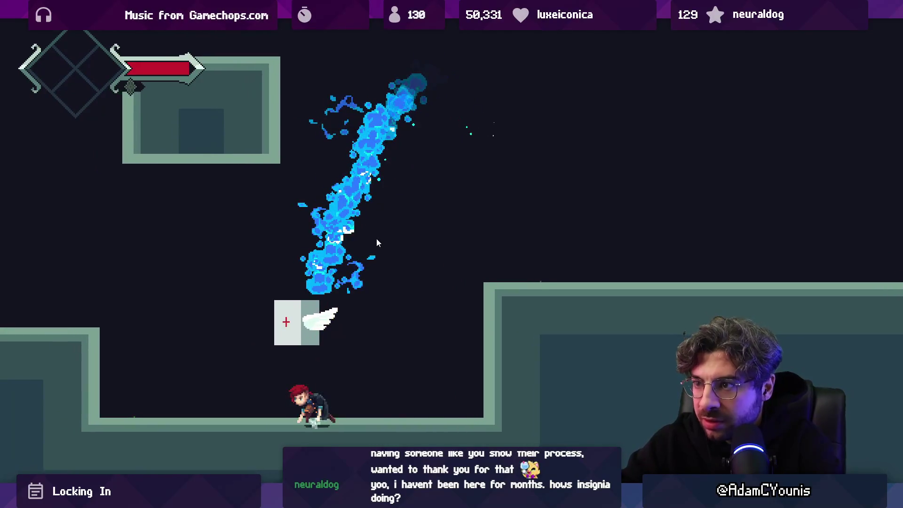
key(shift+space)
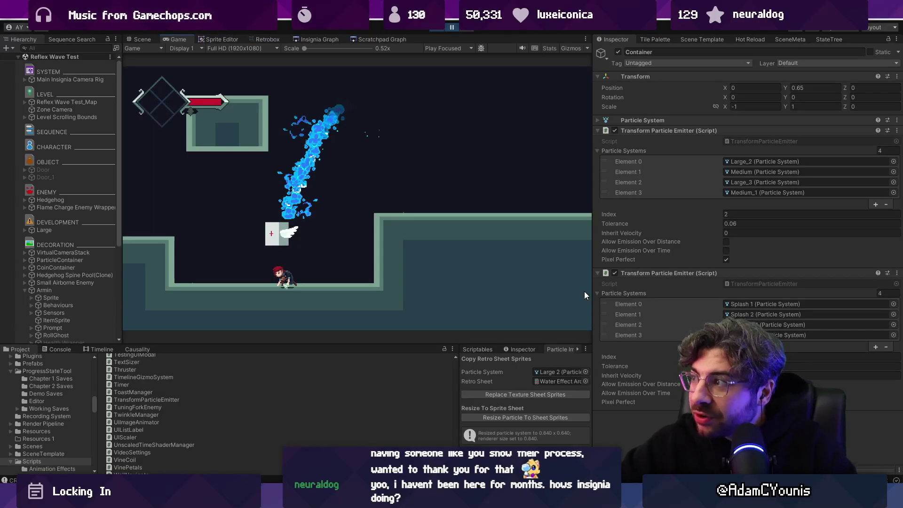
Inspect the Large_2, Splash 1 and Medium particle objects in the Hierarchy
scroll(83, 301, down, 6)
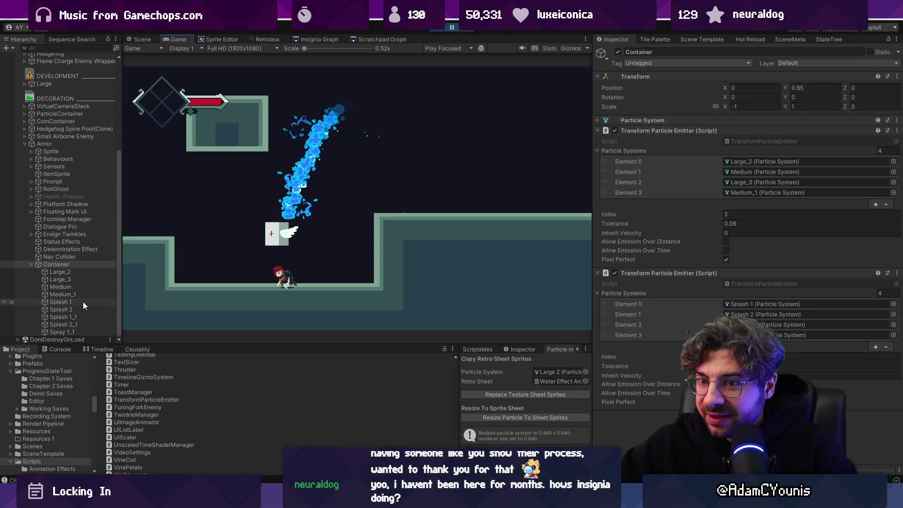
click(77, 272)
key(Up)
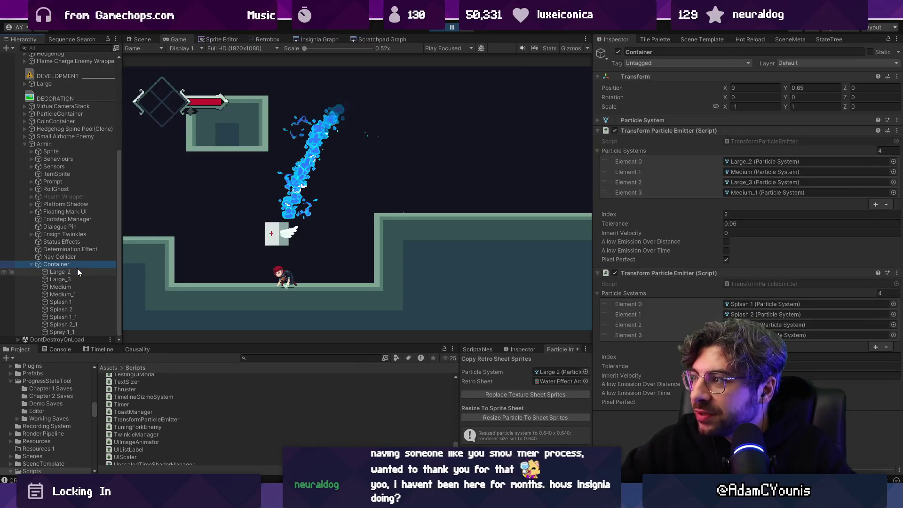
key(Down)
key(Down)
key(Down)
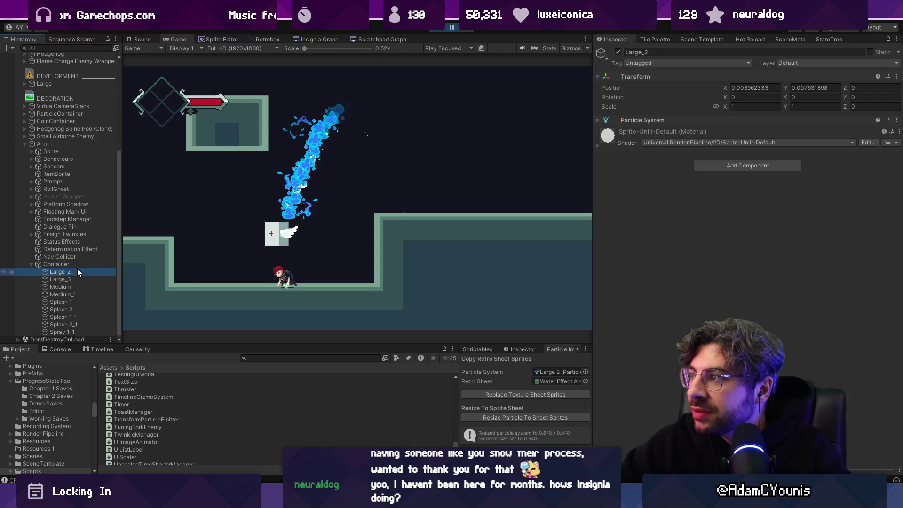
key(Down)
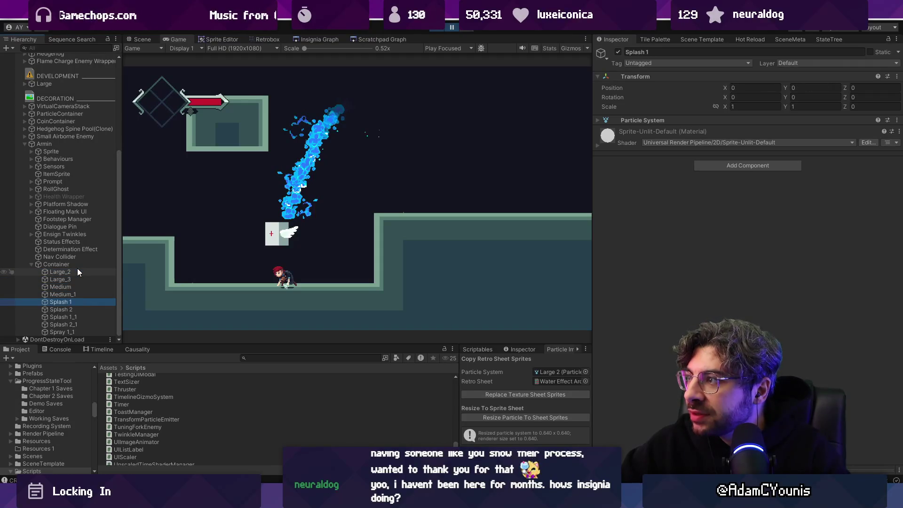
key(Up)
key(Up)
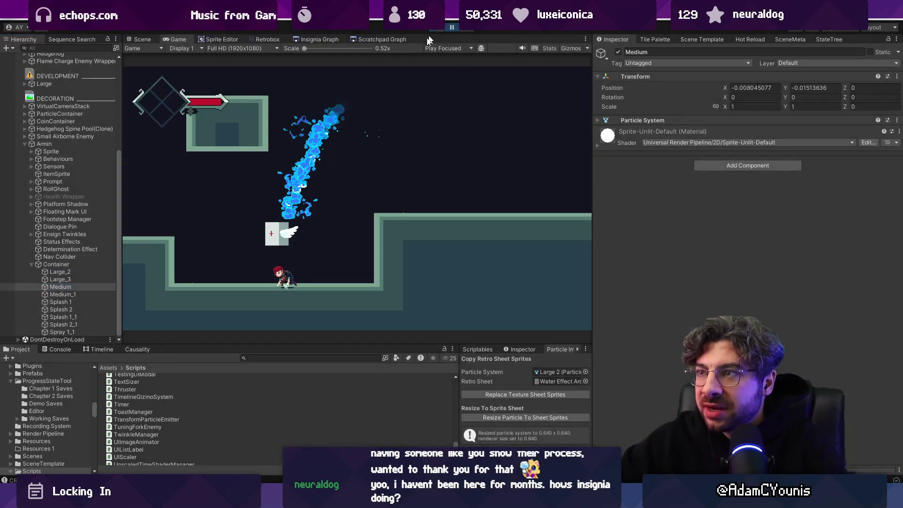
Multi-select Large_2 through Medium_1, expand the shared Particle System settings, and return to VS Code
click(65, 257)
shift+click(69, 278)
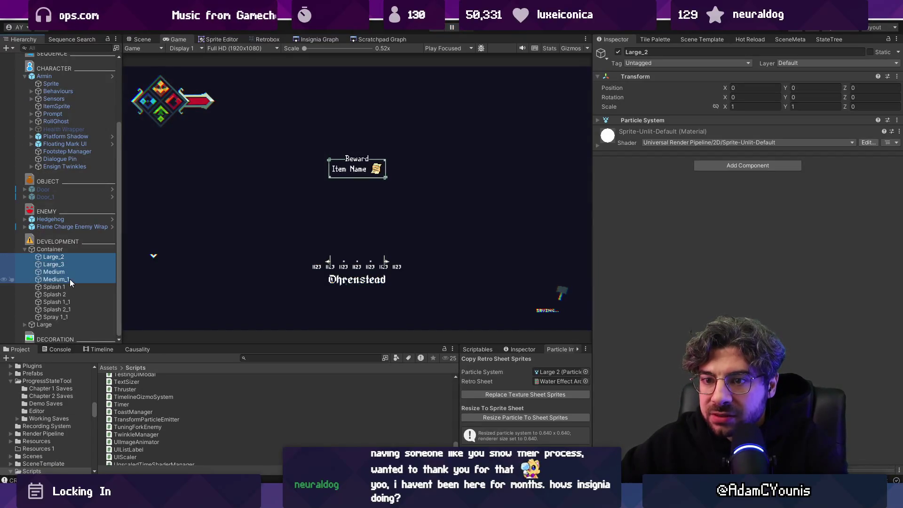
click(650, 120)
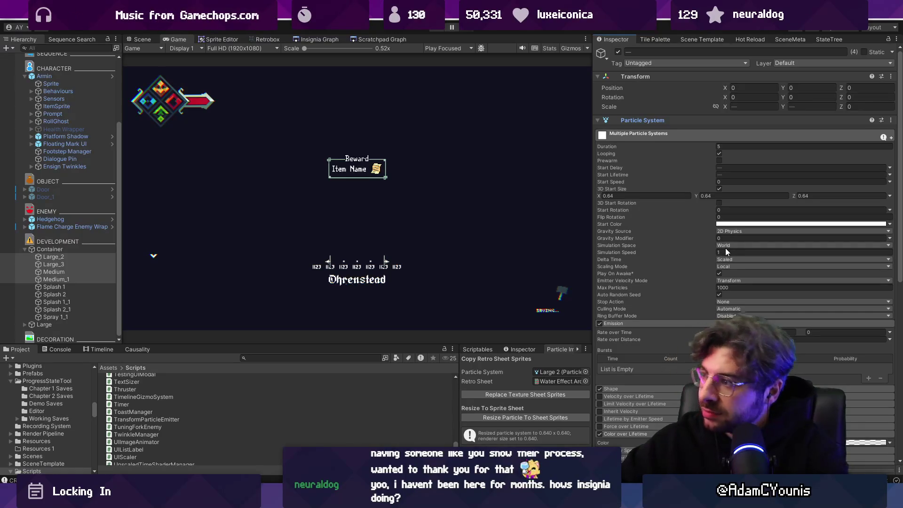
mouse_move(327, 498)
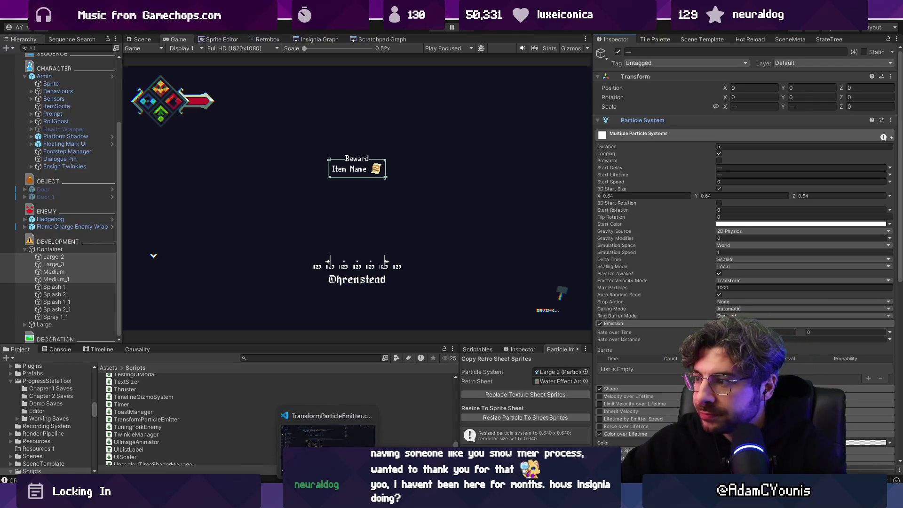
click(328, 438)
Review lines 52–65 of the pixel-perfect emit loop and start typing a chat question
click(367, 335)
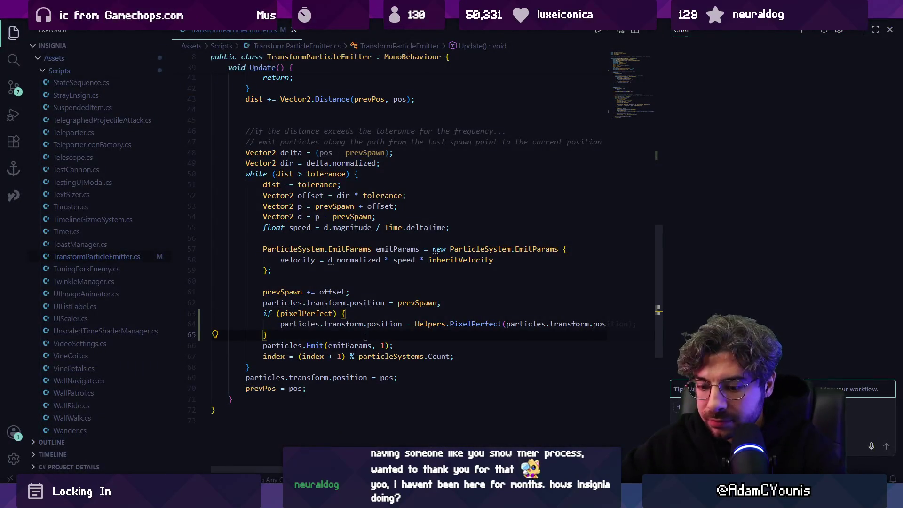
key(ctrl+alt+b)
key(ctrl+alt+b)
mouse_move(300, 331)
mouse_down()
mouse_move(278, 324)
mouse_move(244, 287)
mouse_up()
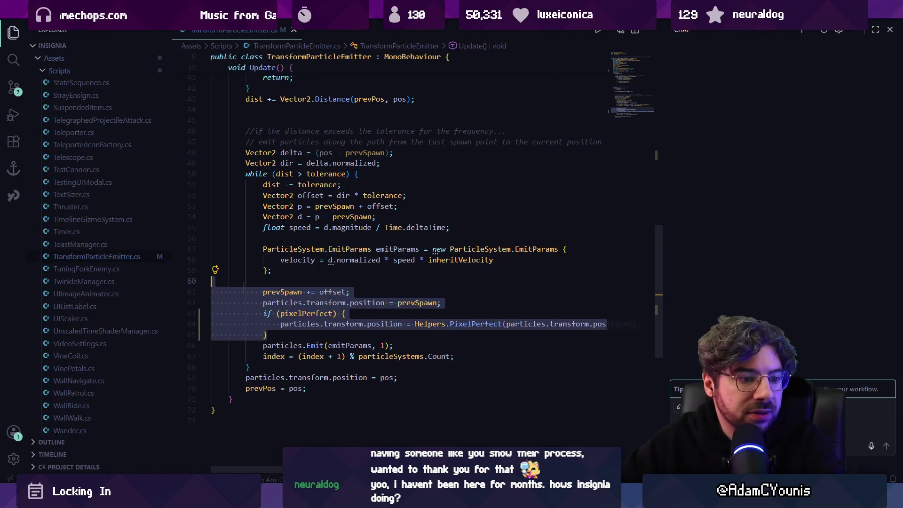
mouse_move(244, 286)
mouse_down()
mouse_move(238, 228)
mouse_move(219, 197)
mouse_up()
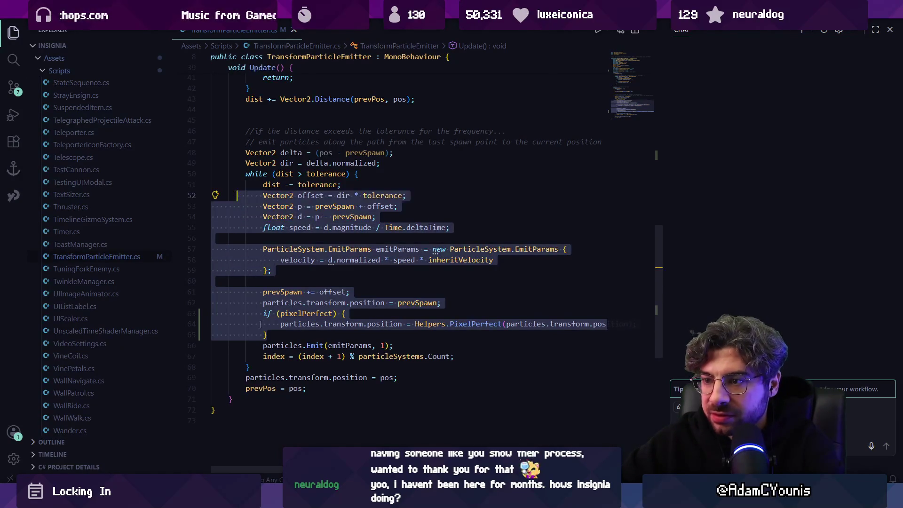
click(259, 324)
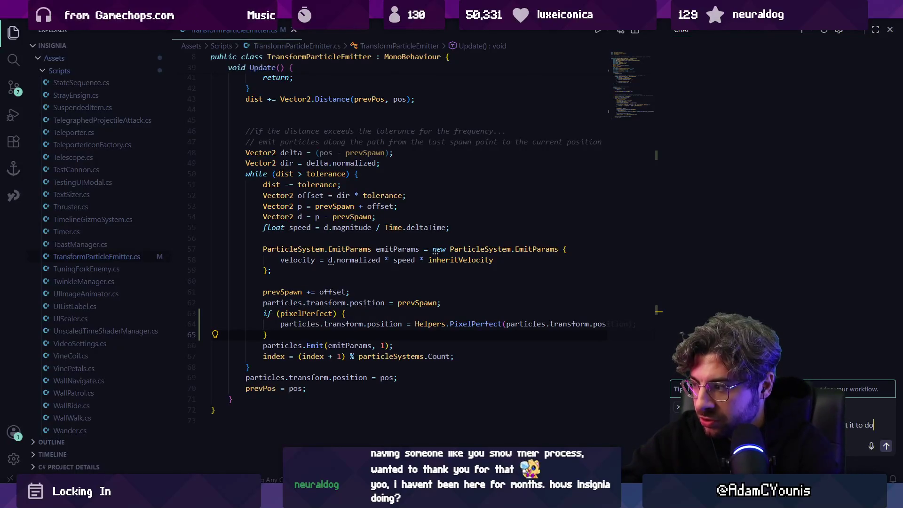
text(th)
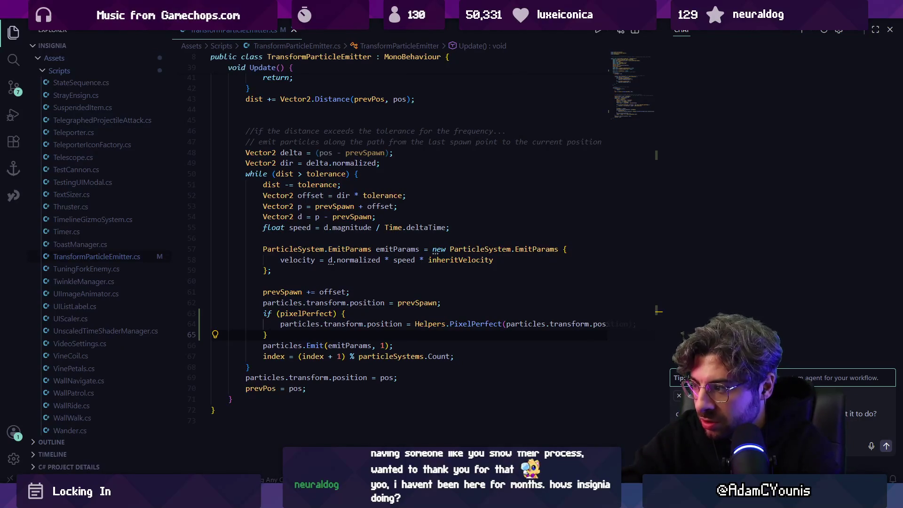
Send the chat question on whether pixelPerfect snaps particles to a 0.01 grid, then return to Unity
key(BackSpace)
key(BackSpace)
text(f that)
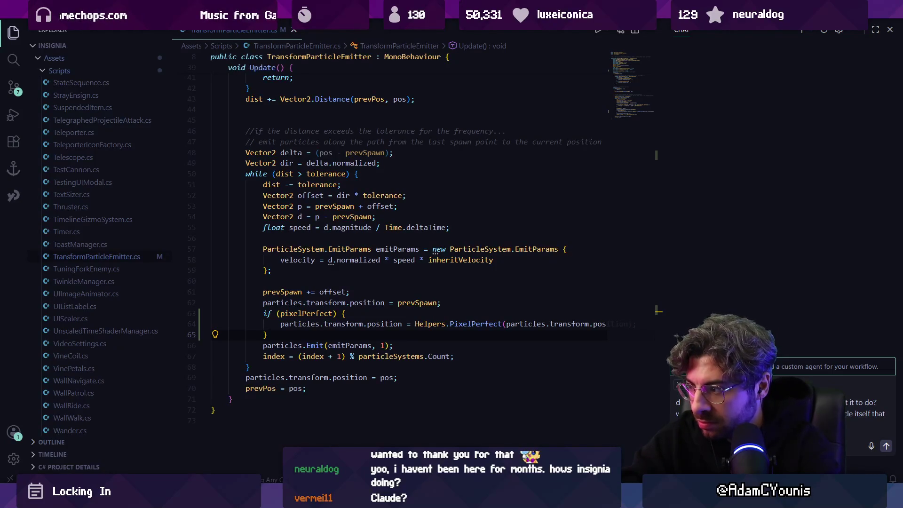
key(Return)
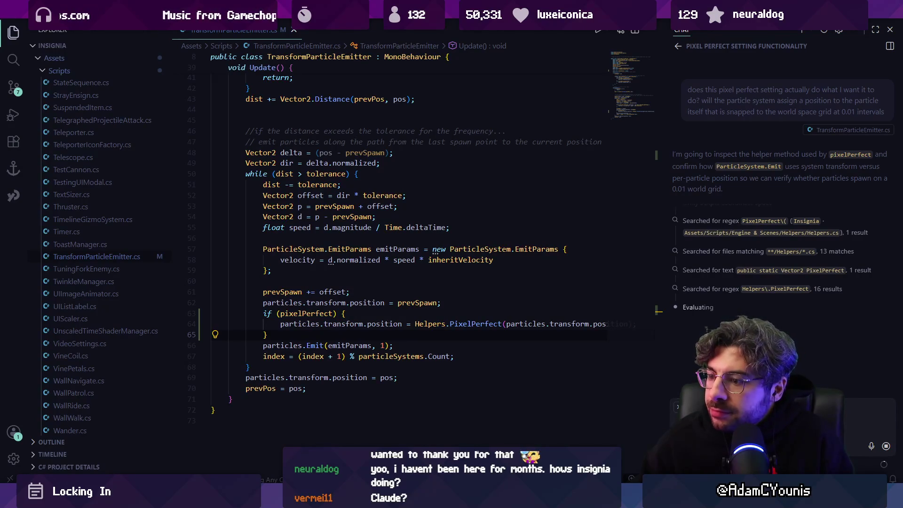
key(alt+Tab)
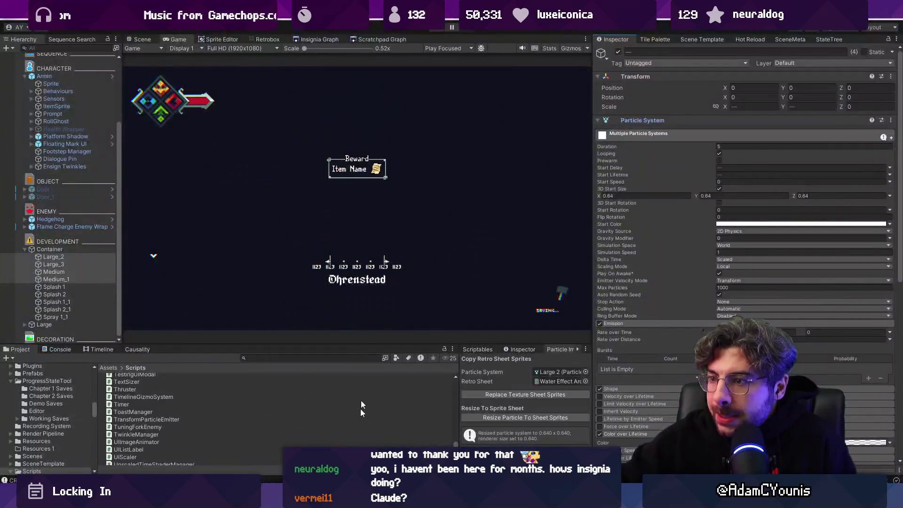
Zoom in on the room in the Scene view, then bring the emitter script back in VS Code
scroll(394, 190, up, 2)
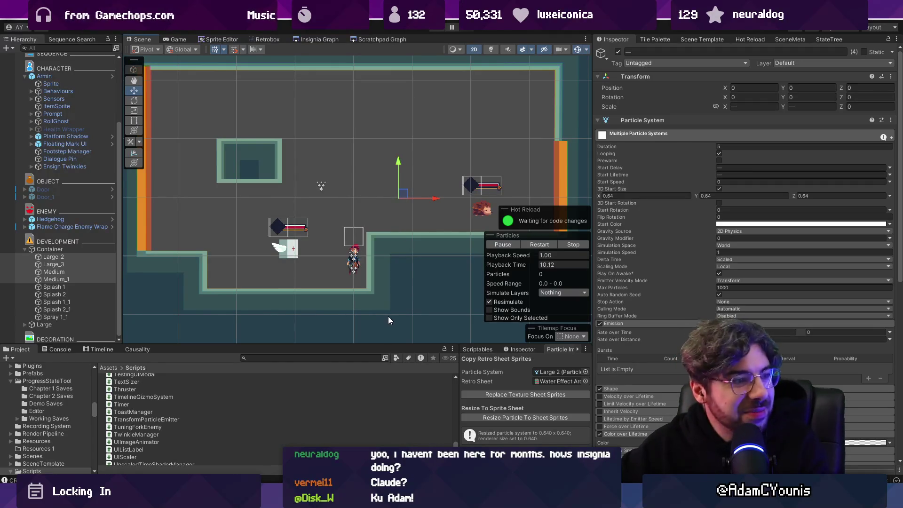
mouse_move(330, 503)
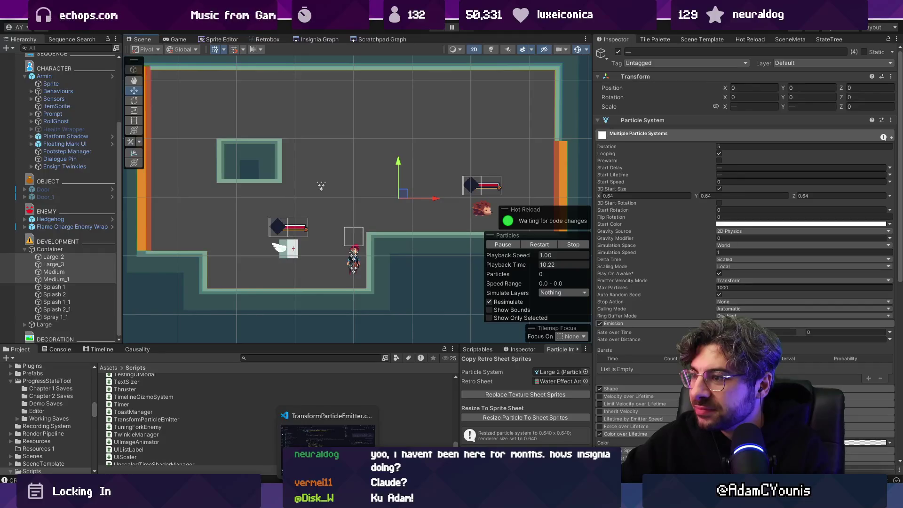
click(330, 503)
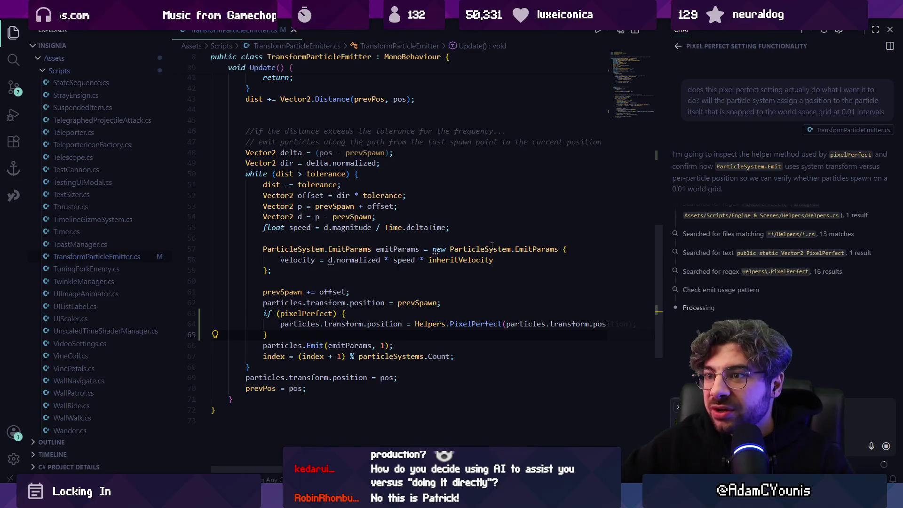
Switch to Unity and check the Particle Importer window's options without changing anything
mouse_move(472, 249)
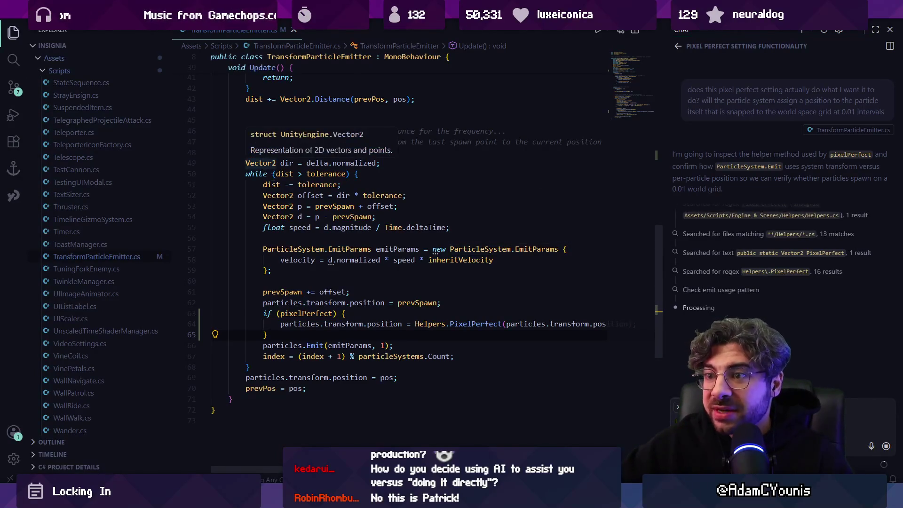
mouse_move(370, 296)
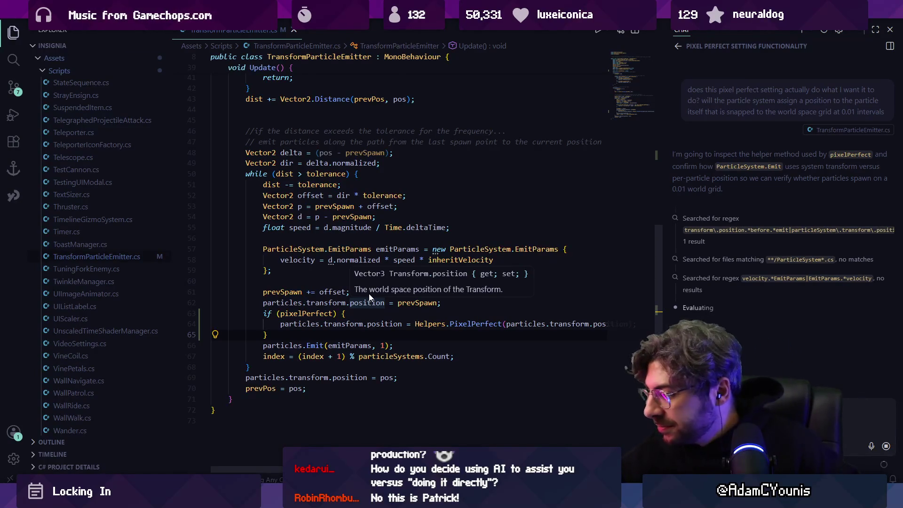
click(347, 237)
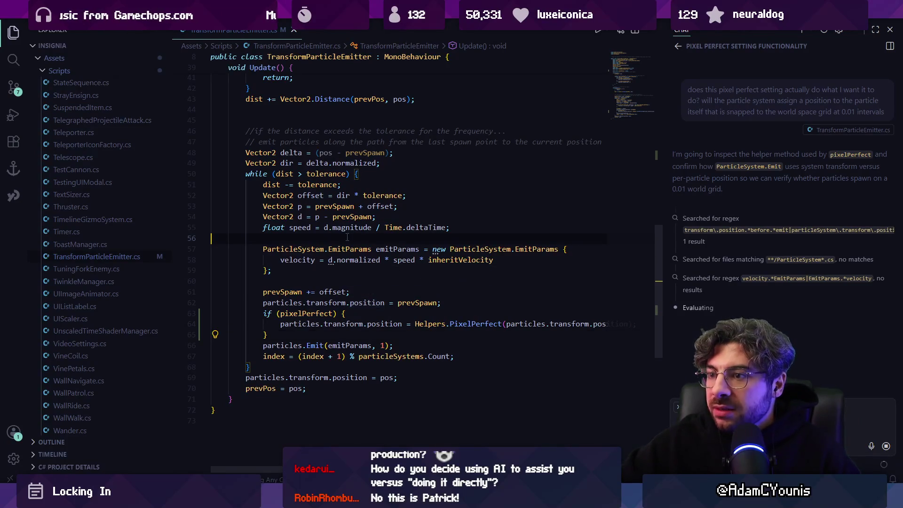
key(alt+Tab)
key(alt+Tab)
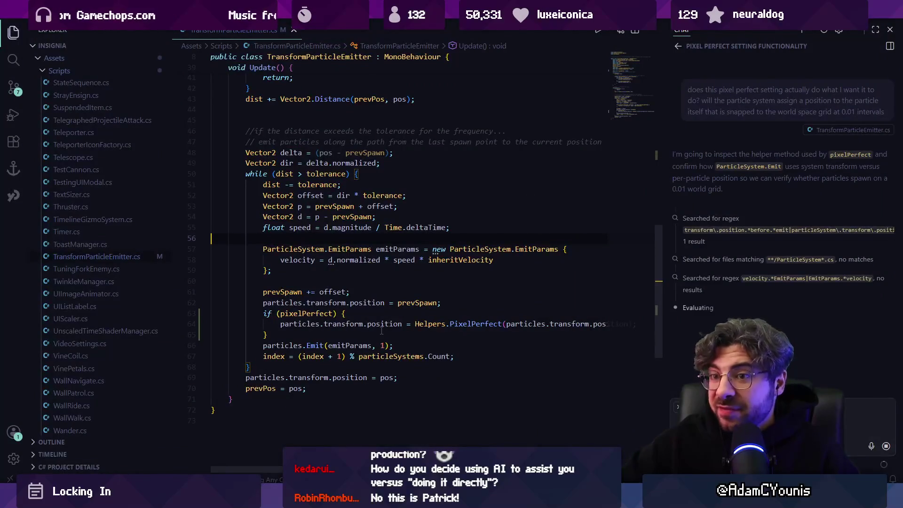
key(alt+Tab)
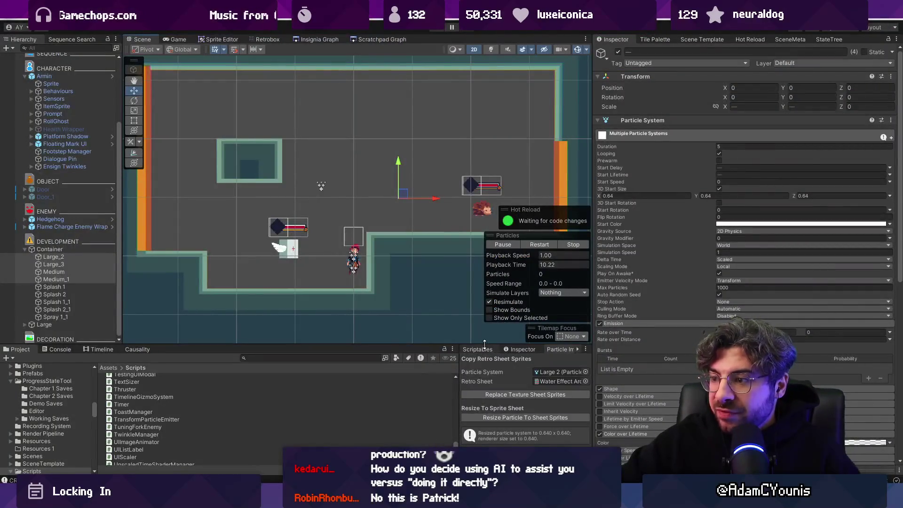
right_click(553, 257)
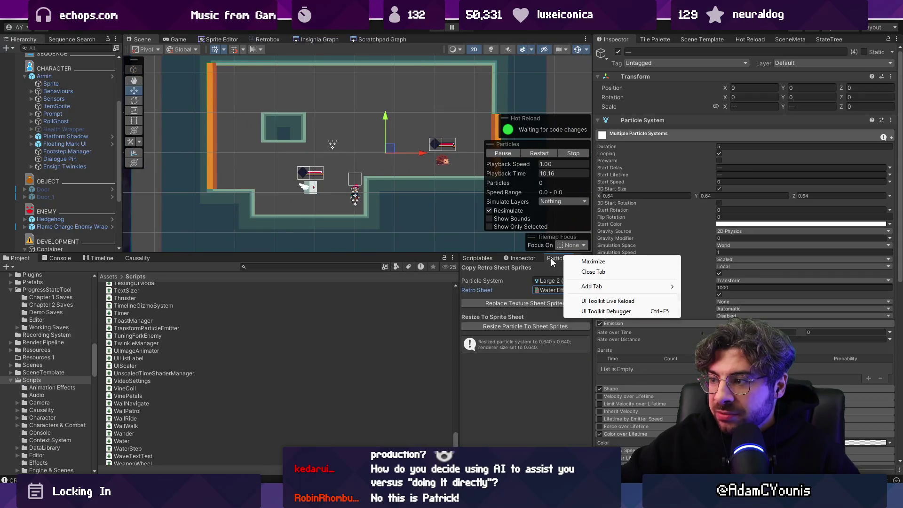
click(487, 267)
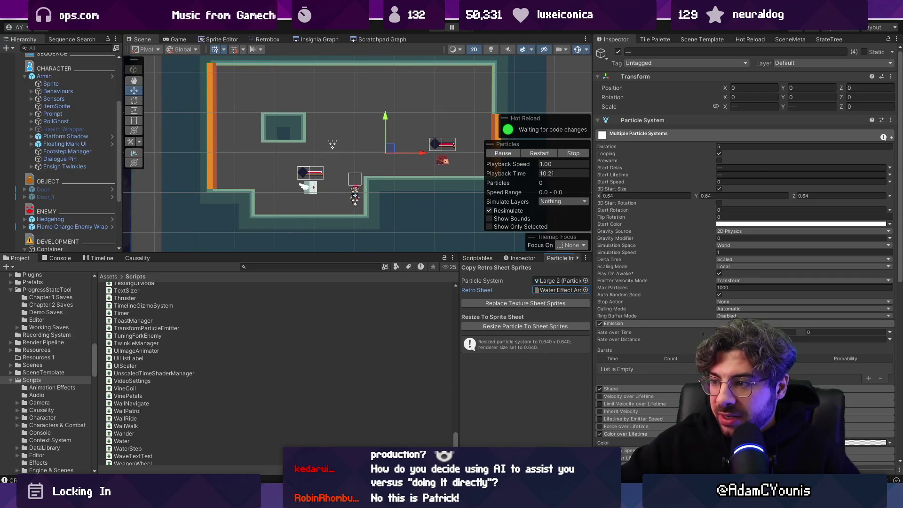
Back in VS Code, search project files for 'particle' with Quick Open
key(alt+Tab)
key(ctrl+p)
text(par)
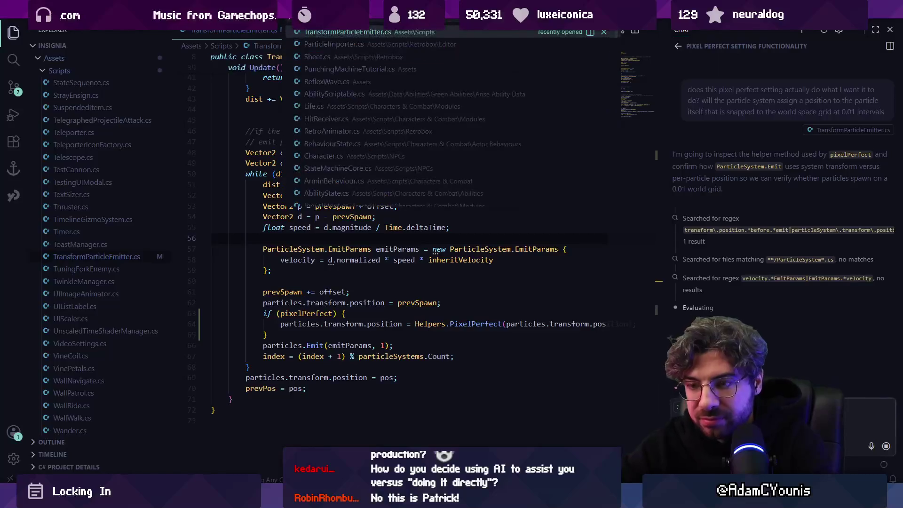
text(ticle)
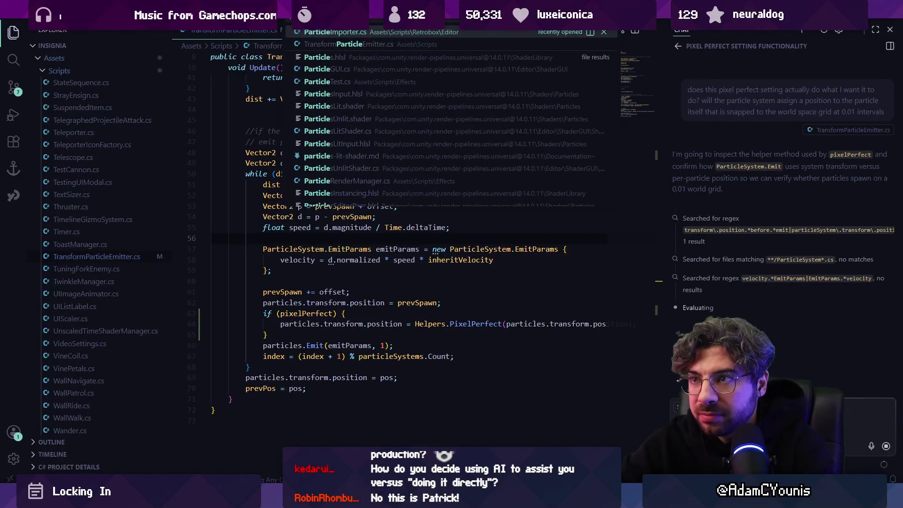
Open ParticleImporter.cs, scroll through ResizeParticleToSheetSprites, and switch back to Unity
key(Return)
scroll(574, 206, up, 10)
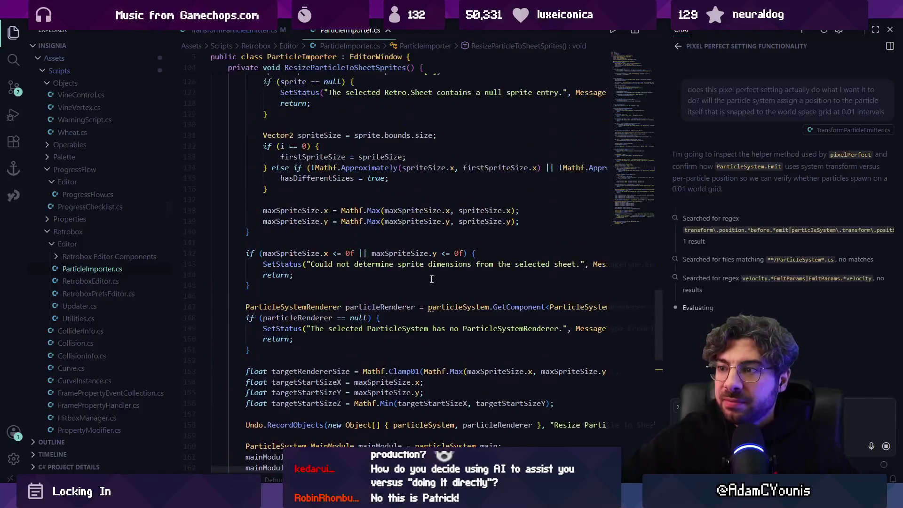
scroll(443, 184, up, 10)
mouse_move(633, 160)
mouse_down()
mouse_move(638, 61)
mouse_move(633, 168)
mouse_move(617, 237)
mouse_move(635, 46)
mouse_move(599, 217)
mouse_move(611, 69)
mouse_move(608, 85)
mouse_up()
key(alt+Tab)
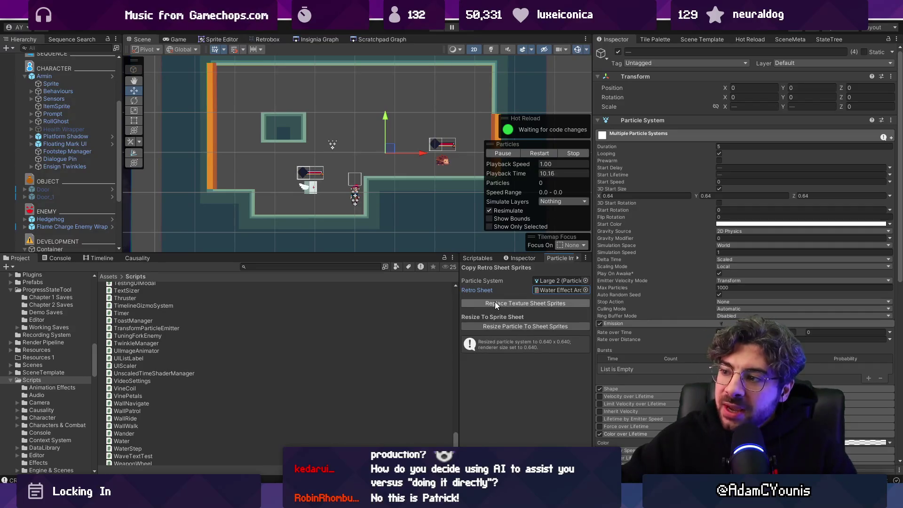
Refresh Large_2's Texture Sheet Animation with the Water Fleur sprites via Replace Texture Sheet Sprites, then return to VS Code
scroll(652, 270, down, 10)
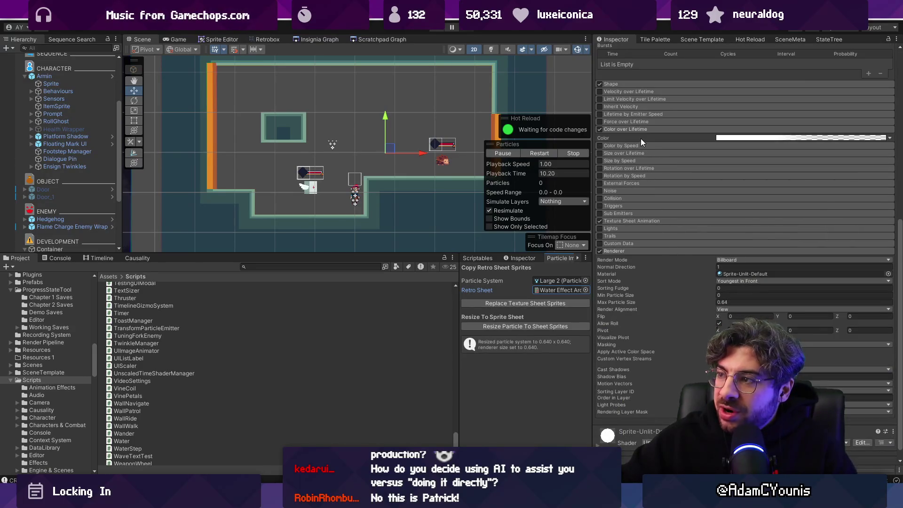
scroll(643, 245, up, 5)
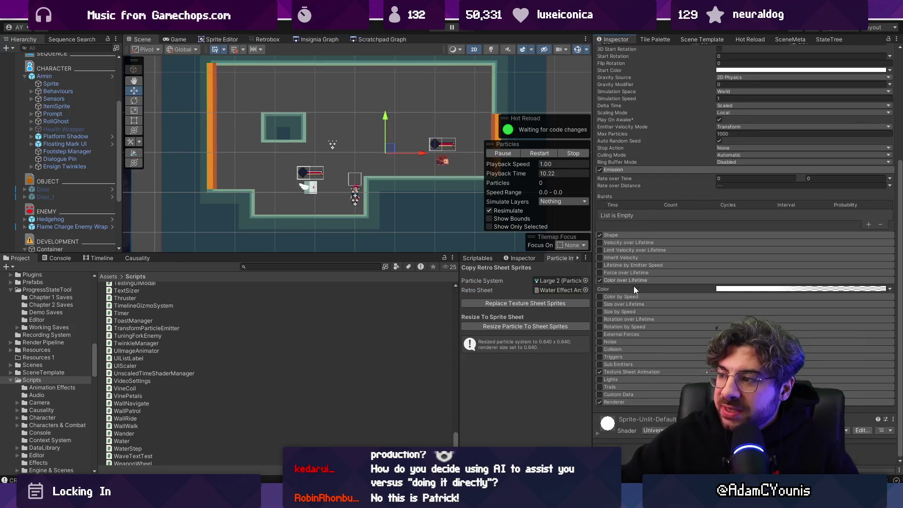
click(630, 372)
scroll(680, 265, down, 2)
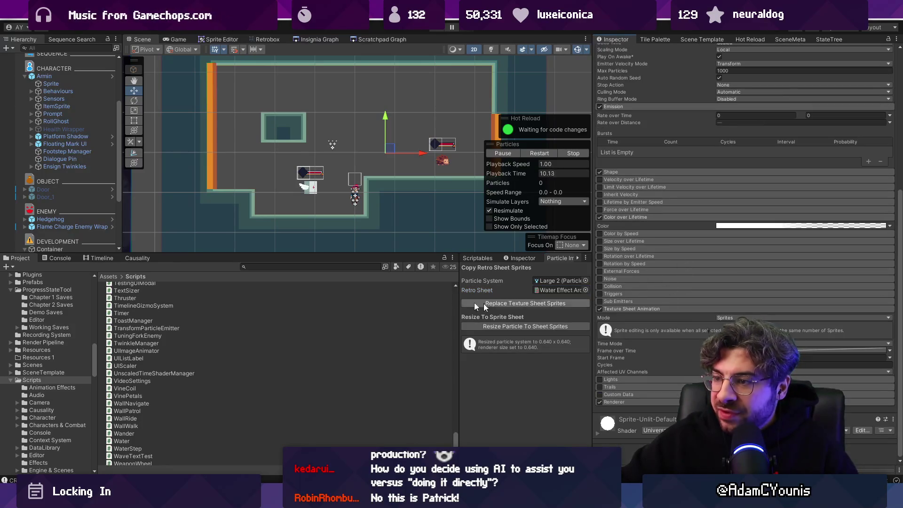
scroll(72, 154, down, 4)
click(74, 166)
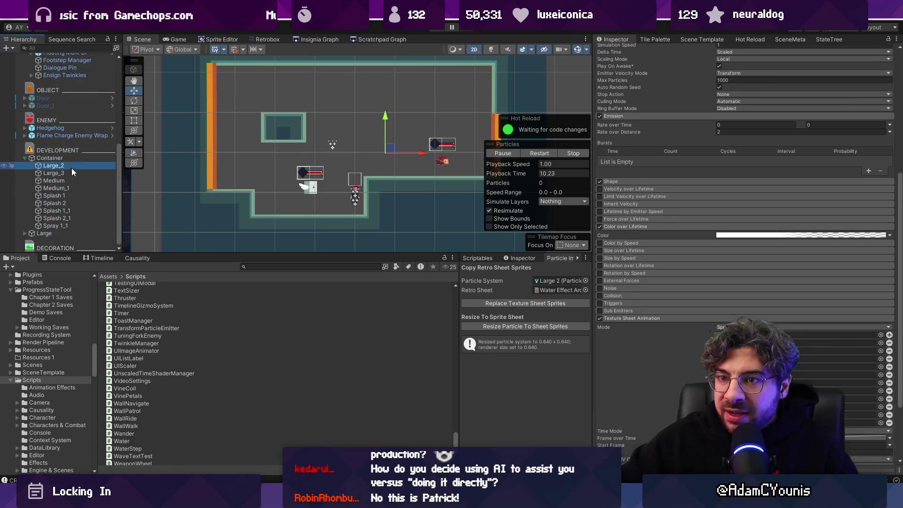
scroll(757, 252, down, 3)
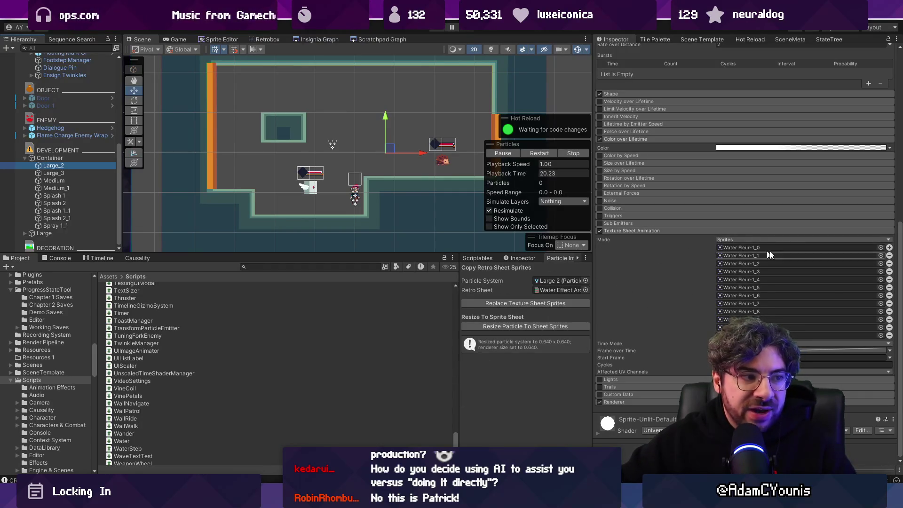
scroll(743, 258, up, 10)
scroll(743, 258, up, 5)
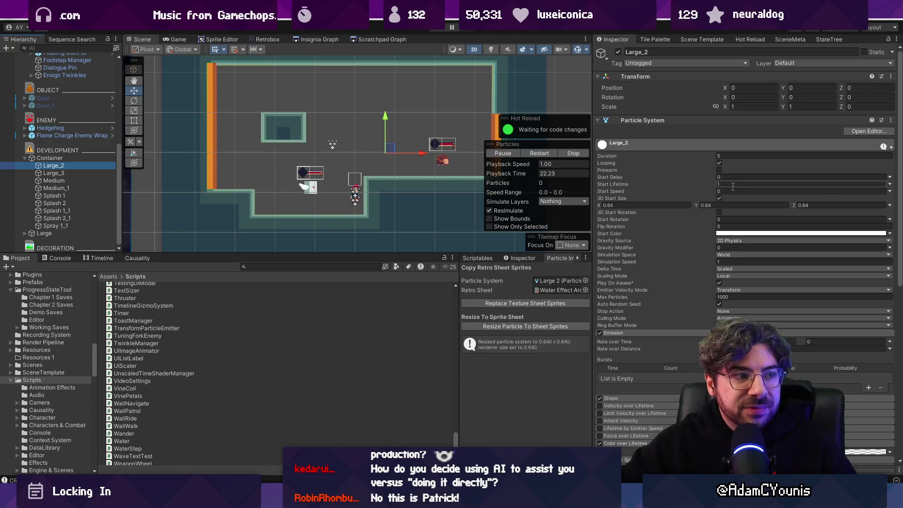
scroll(733, 249, down, 15)
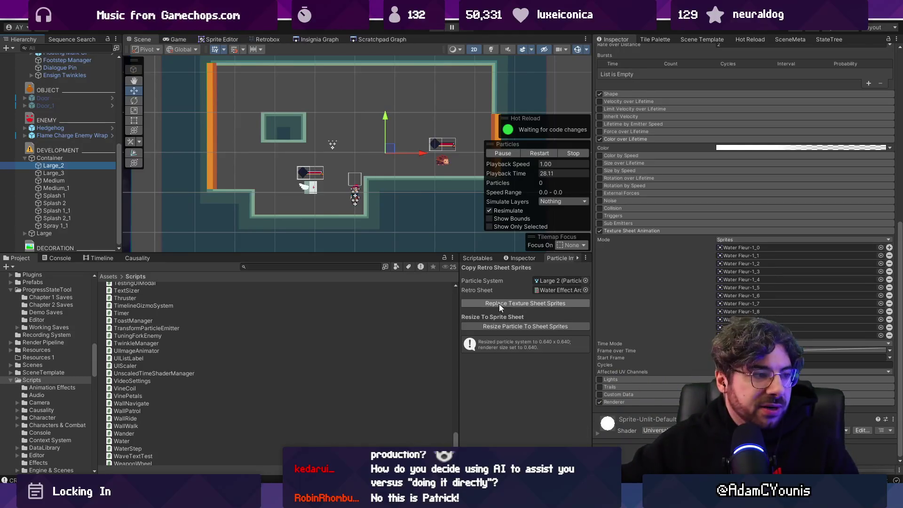
click(511, 303)
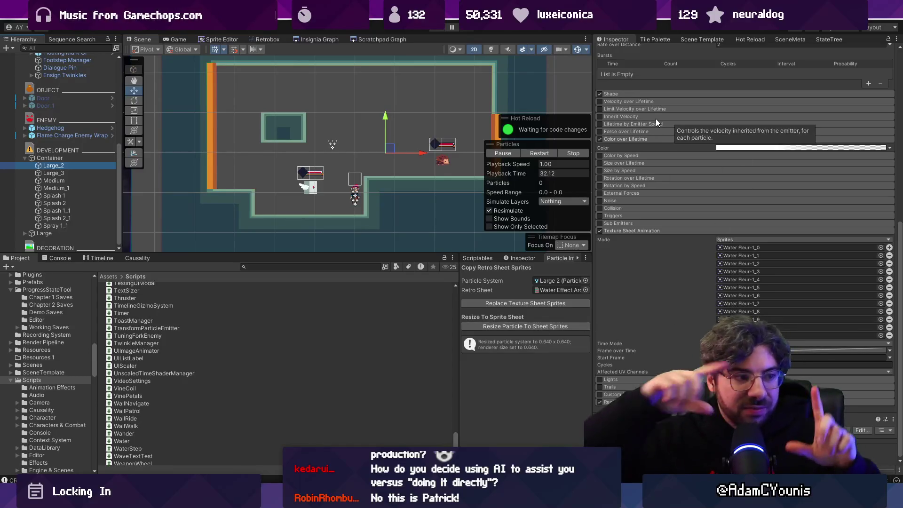
key(alt+Tab)
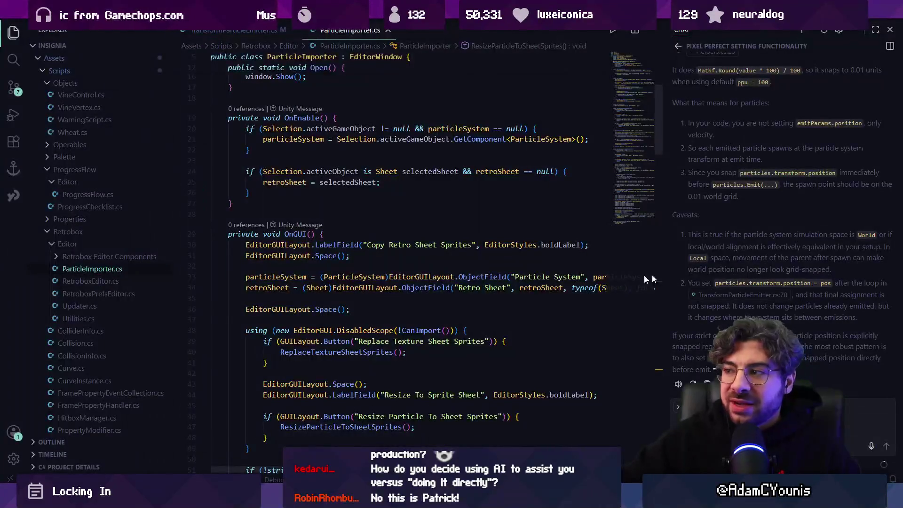
Widen the AI chat to read the pixel-perfect answer, then jump to TransformParticleEmitter.cs line 70
drag(661, 222, 565, 217)
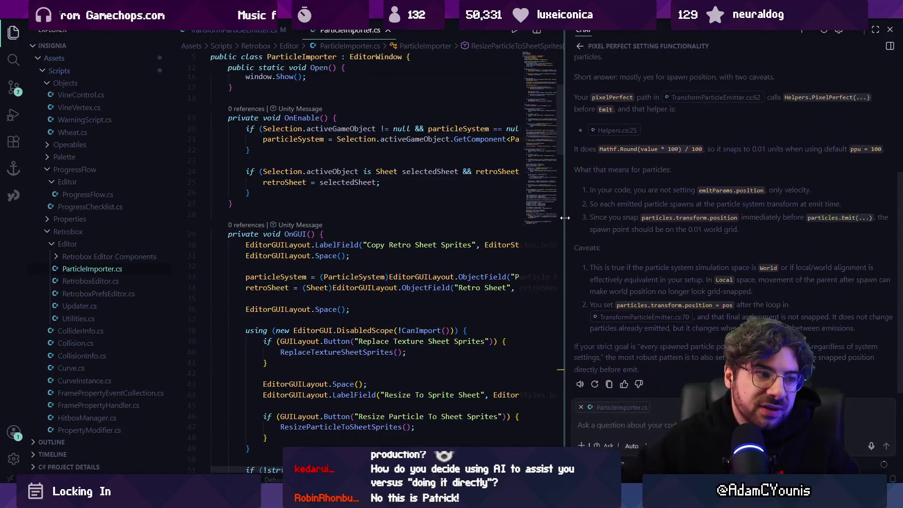
scroll(480, 204, up, 5)
scroll(480, 204, down, 10)
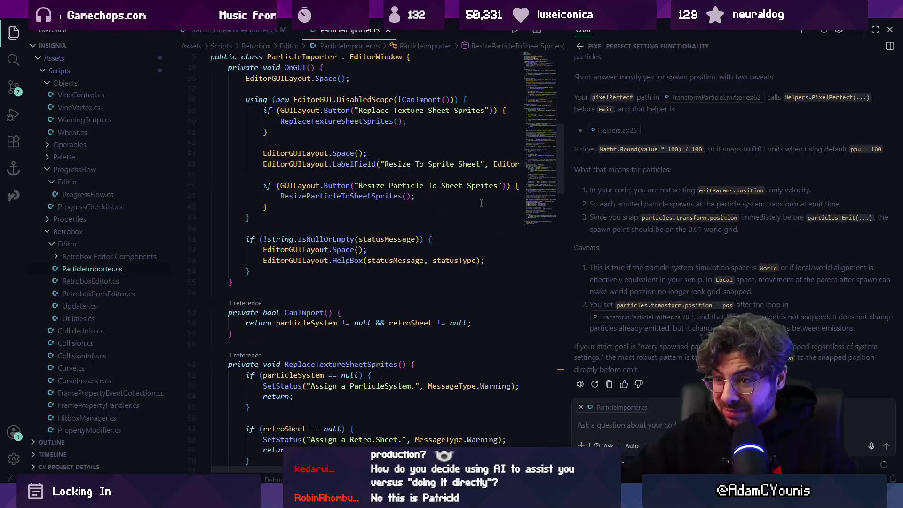
scroll(480, 203, down, 15)
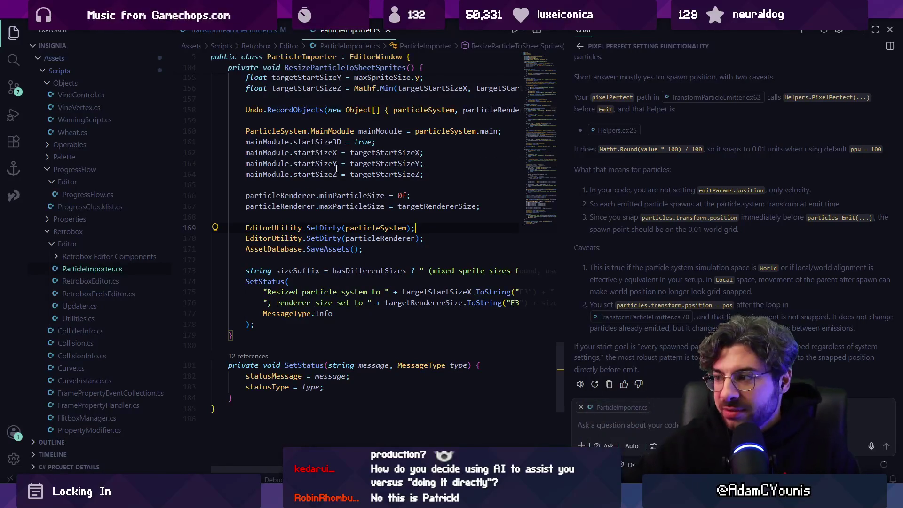
scroll(648, 236, up, 5)
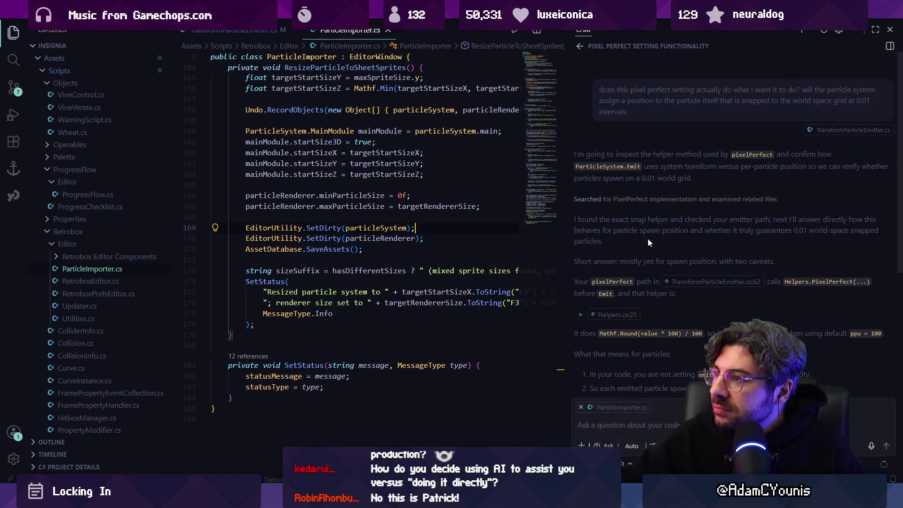
scroll(649, 238, down, 5)
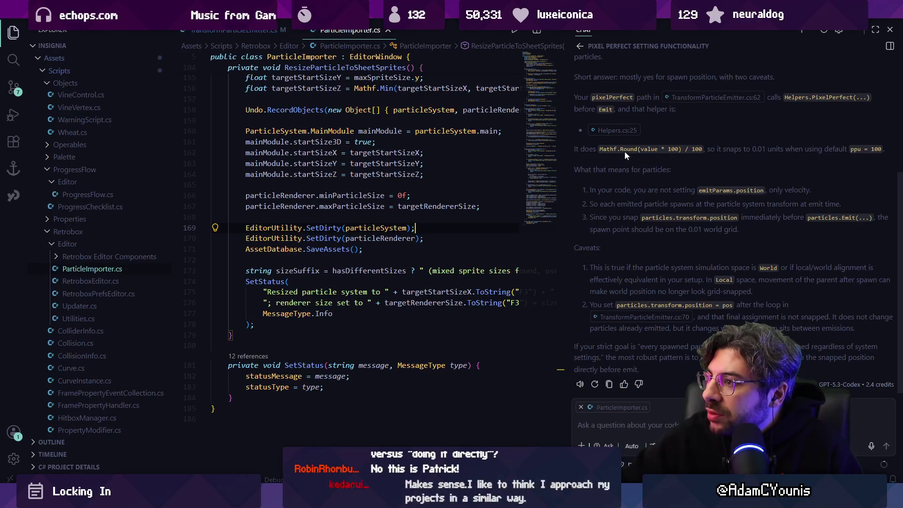
scroll(644, 176, up, 3)
scroll(647, 178, up, 1)
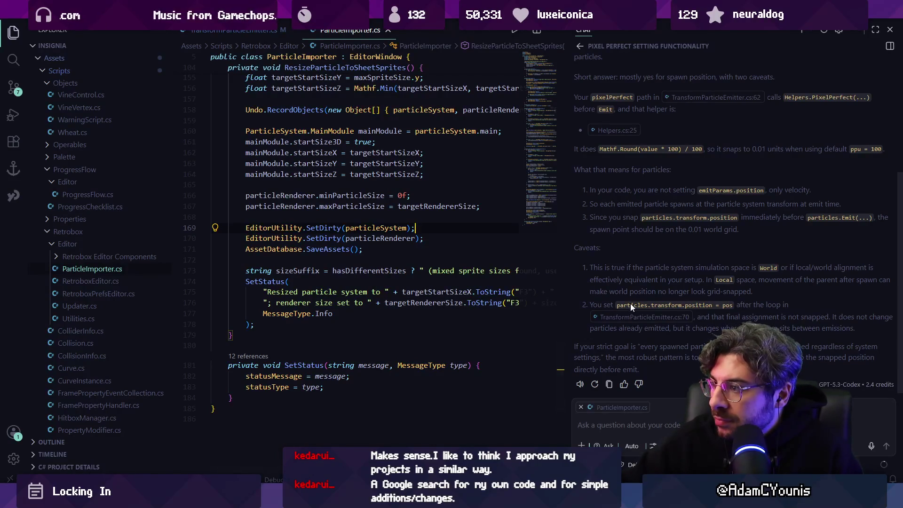
click(632, 318)
scroll(324, 277, up, 6)
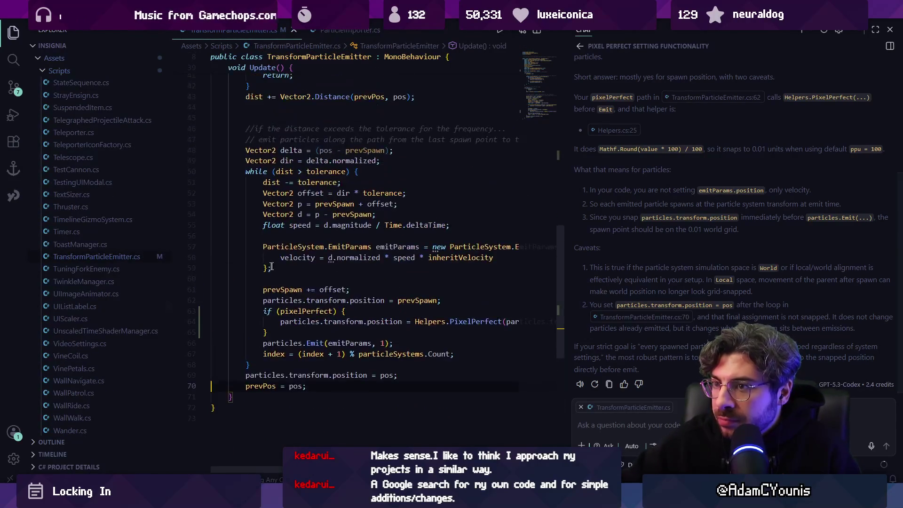
Widen the code editor against the chat and highlight every use of prevSpawn
scroll(324, 276, down, 2)
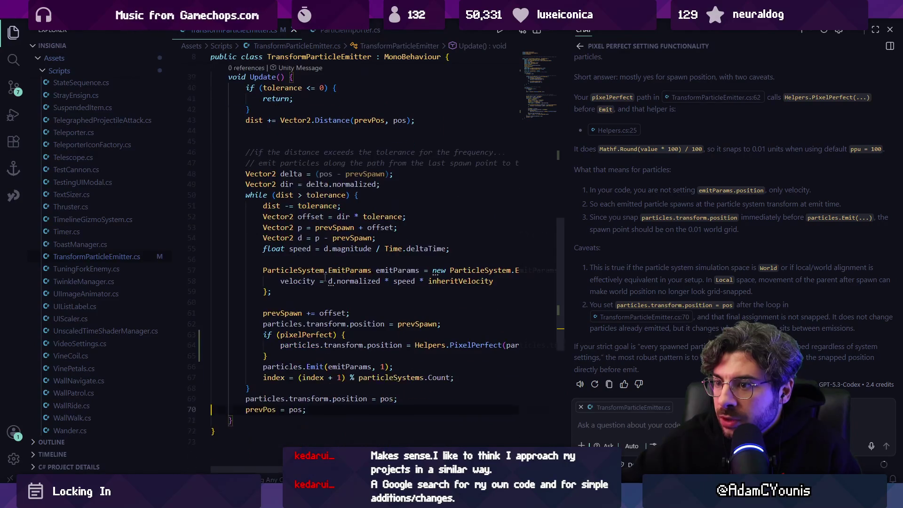
scroll(326, 277, up, 10)
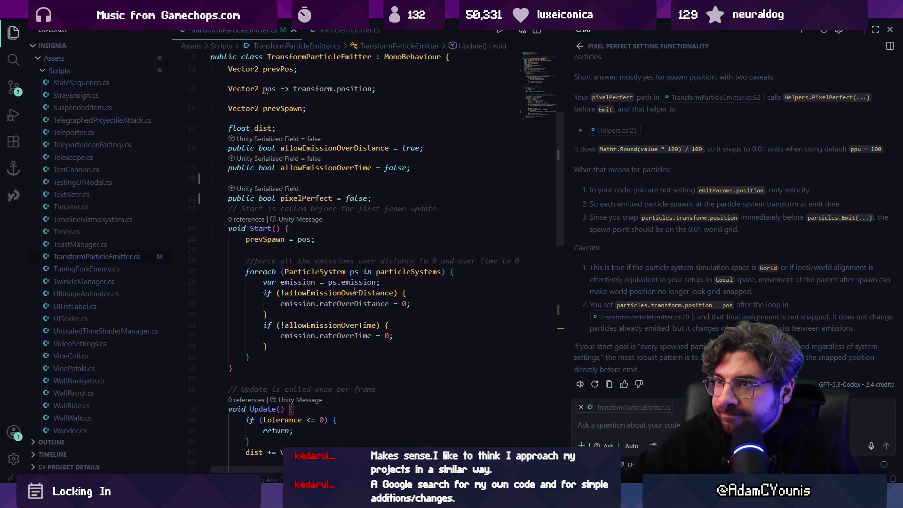
scroll(357, 289, down, 8)
scroll(358, 289, down, 5)
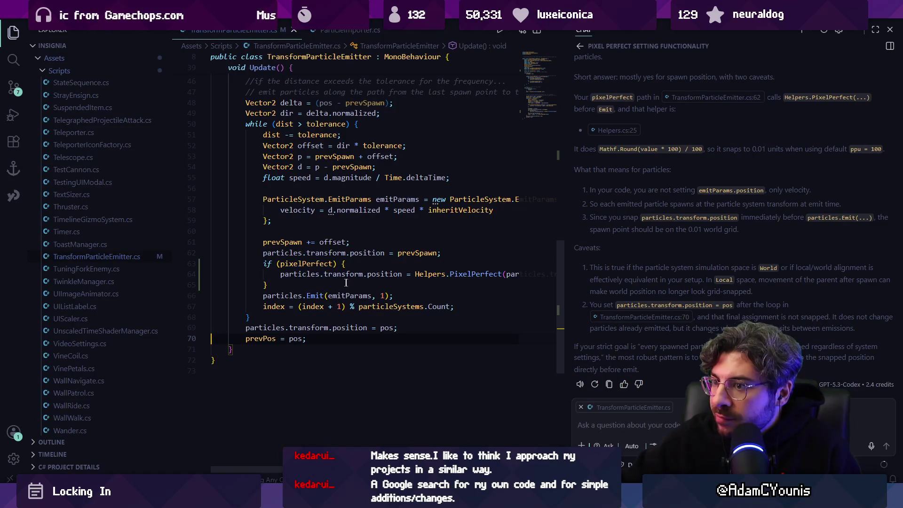
drag(566, 290, 709, 285)
click(426, 254)
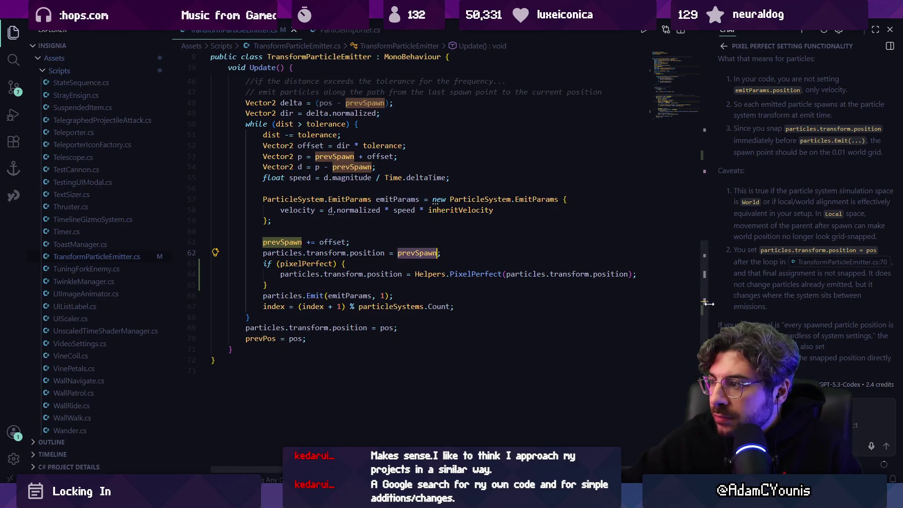
Reread the chat answer, then re-widen the editor and place the cursor at line 65 in the pixelPerfect block
mouse_move(709, 299)
mouse_down()
mouse_move(502, 298)
mouse_move(511, 299)
mouse_up()
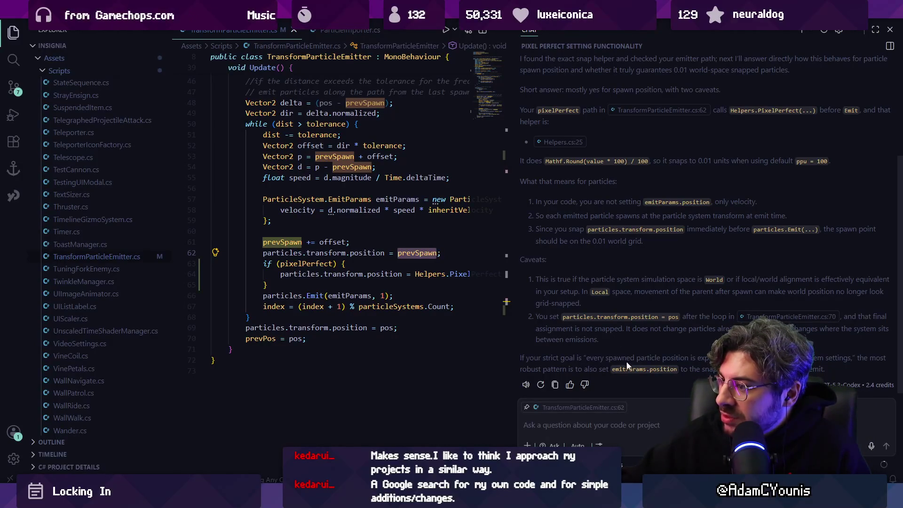
click(637, 369)
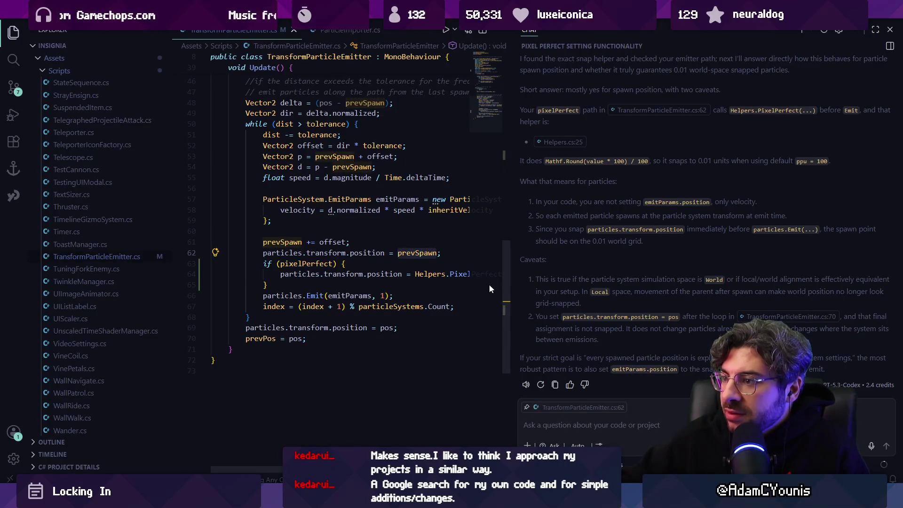
drag(512, 284, 679, 284)
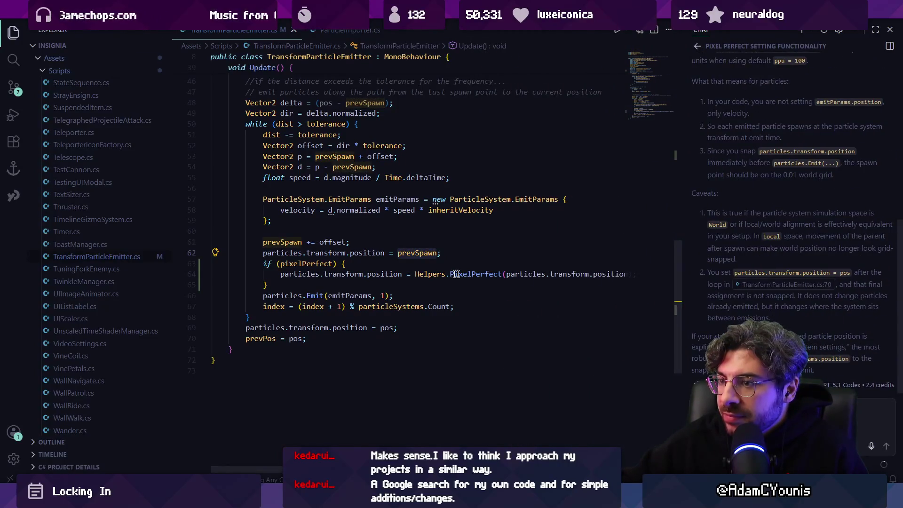
click(386, 273)
click(267, 284)
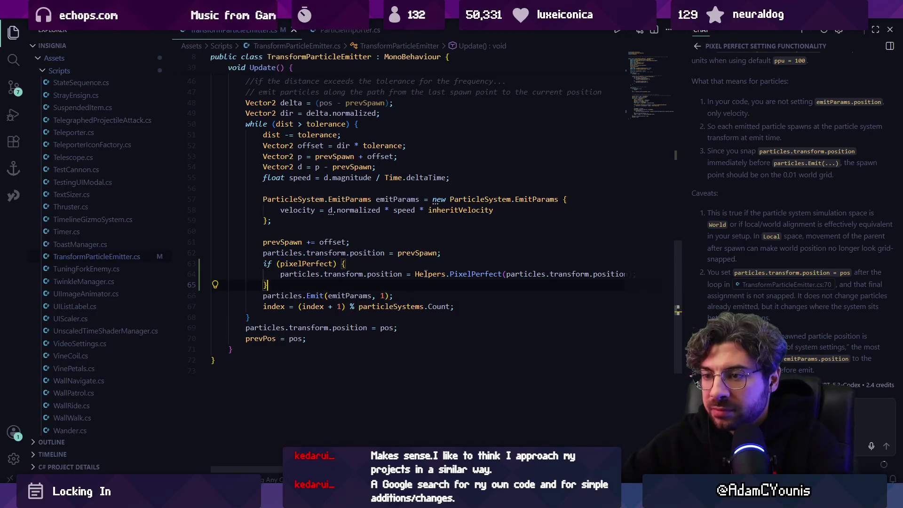
click(211, 285)
Add 'emitParams.position = particles.transform.position;' inside the pixelPerfect block, save, and return to Unity
key(Return)
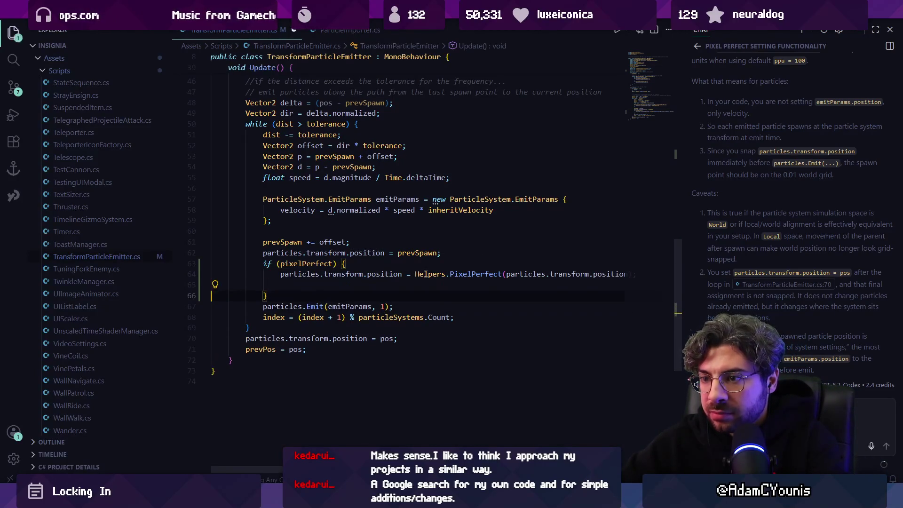
text(particles.emission)
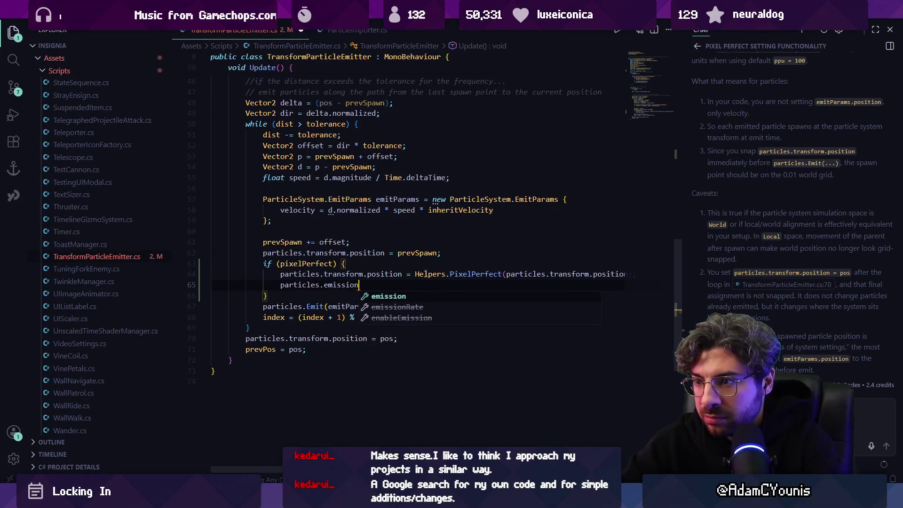
text(.)
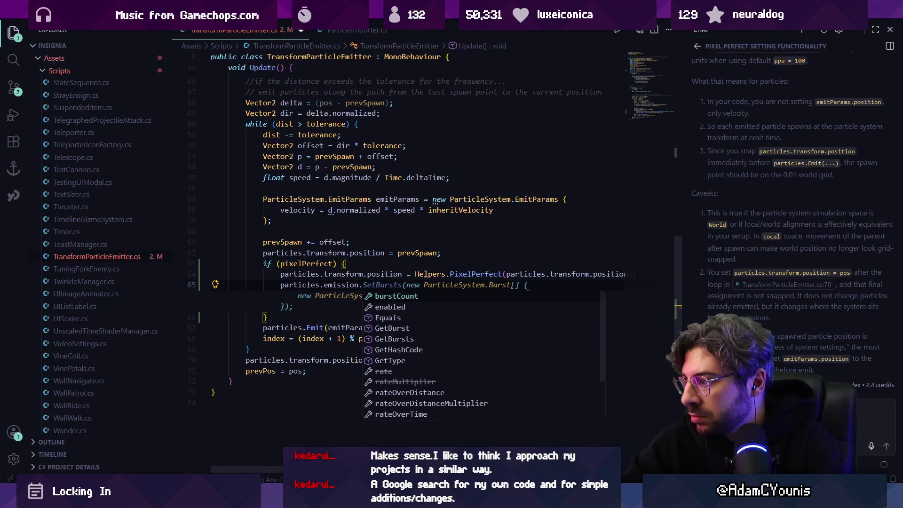
key(Escape)
key(BackSpace)
key(BackSpace)
key(BackSpace)
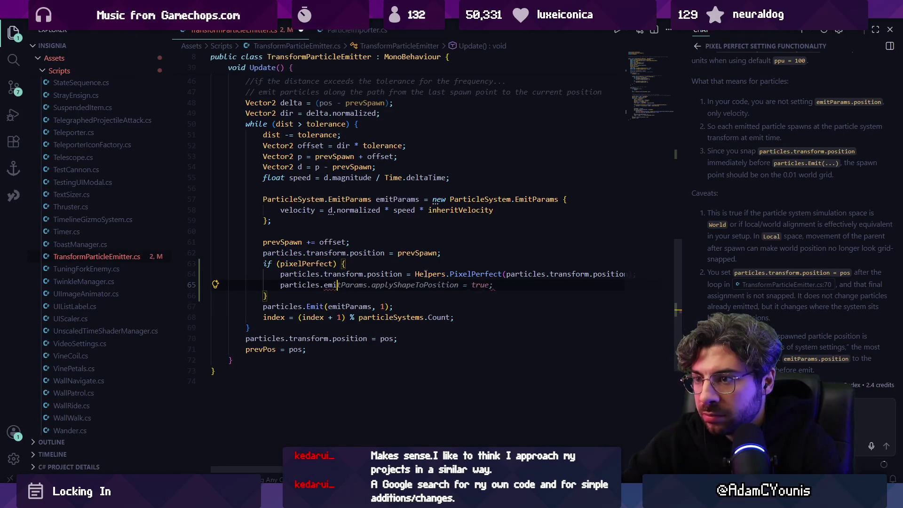
key(shift+Home)
text(a)
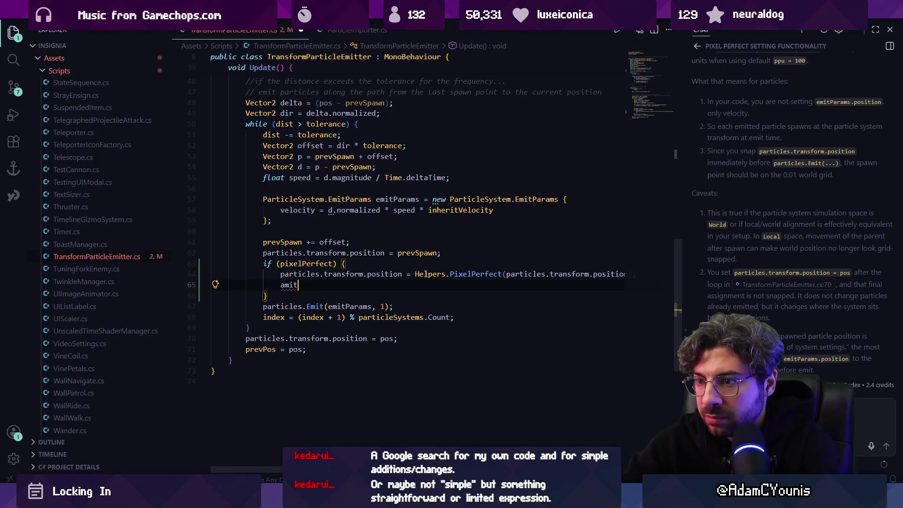
key(BackSpace)
text(emitParam.)
key(BackSpace)
key(BackSpace)
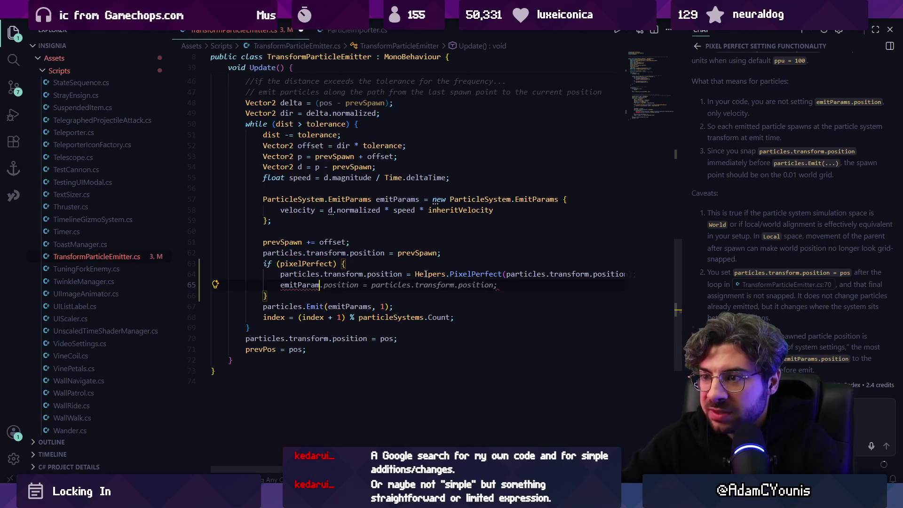
text(s.position =)
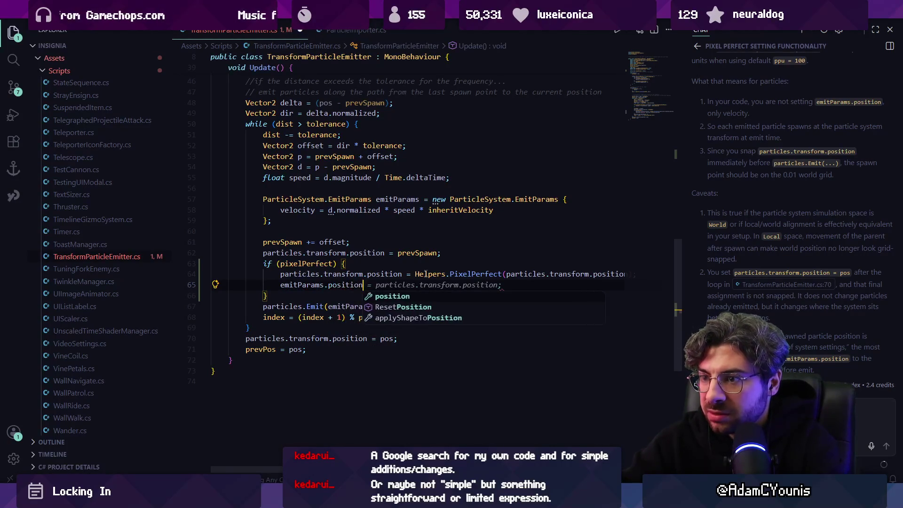
key(Tab)
key(ctrl+s)
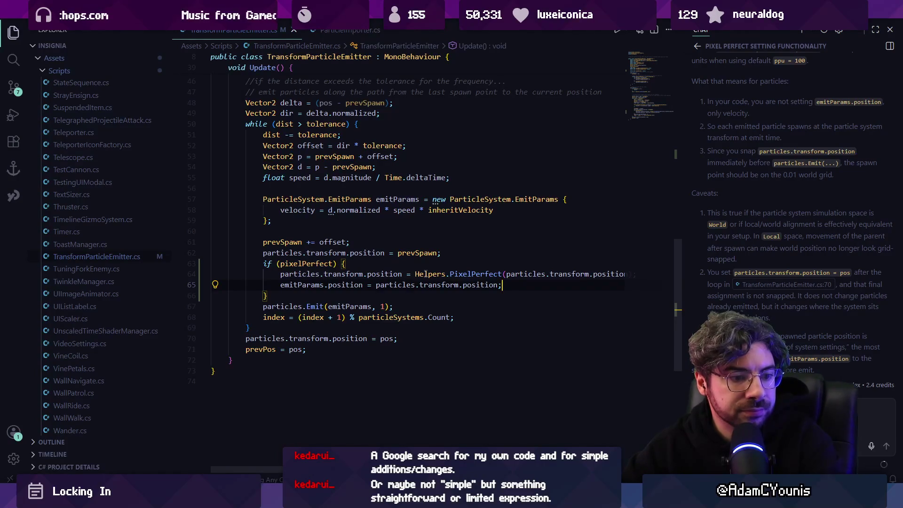
key(alt+Tab)
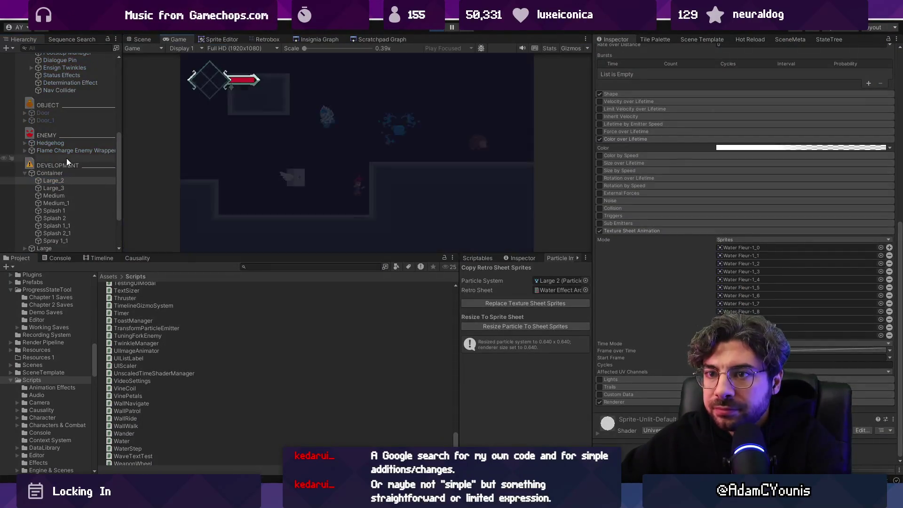
Drag the Container left across the level and preview its splash trail in Scene and maximized Game views
click(67, 158)
drag(389, 148, 205, 183)
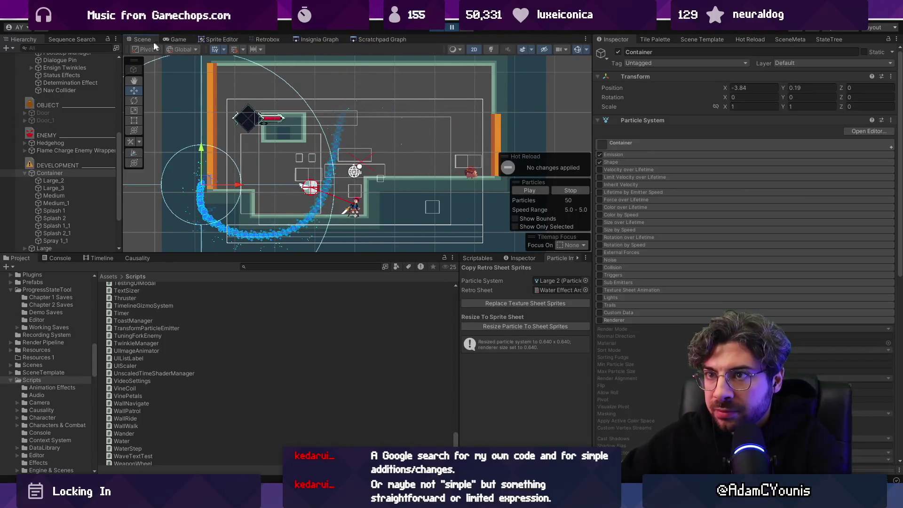
click(176, 39)
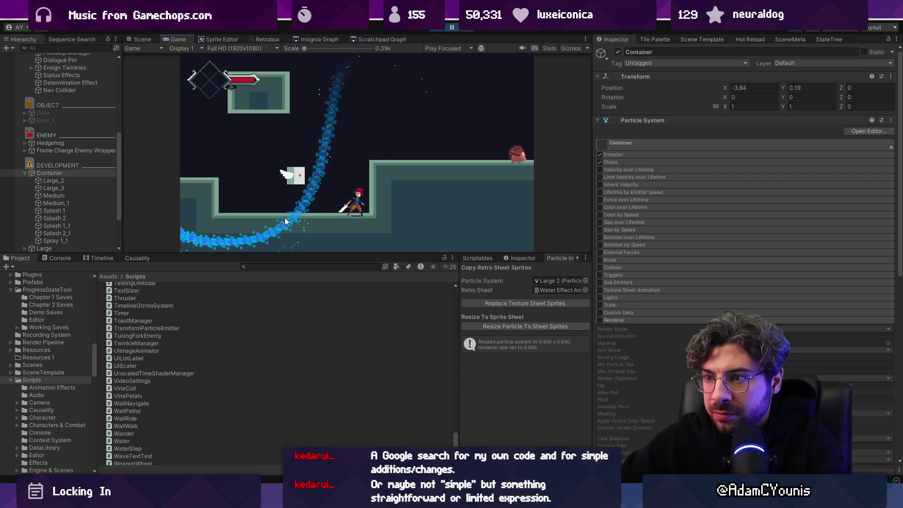
click(136, 39)
scroll(372, 130, up, 10)
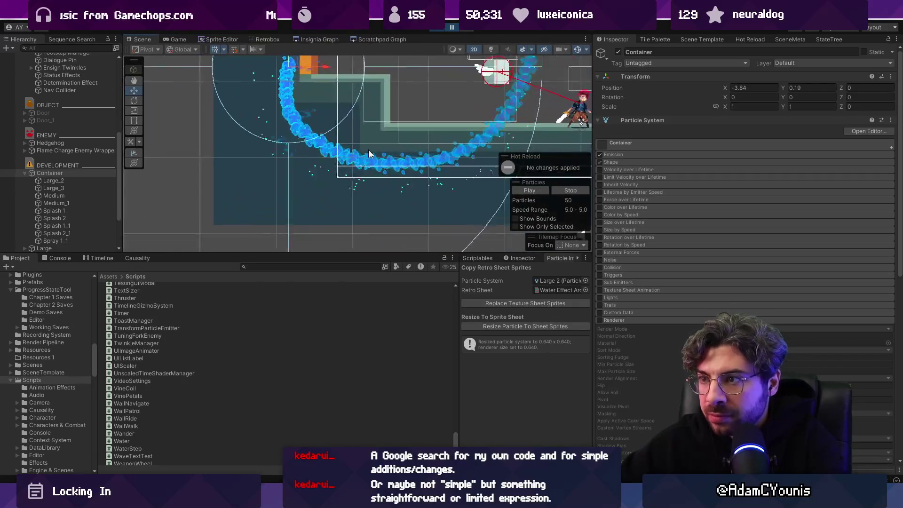
mouse_move(400, 216)
mouse_down()
mouse_move(380, 186)
mouse_move(282, 252)
mouse_up()
click(445, 25)
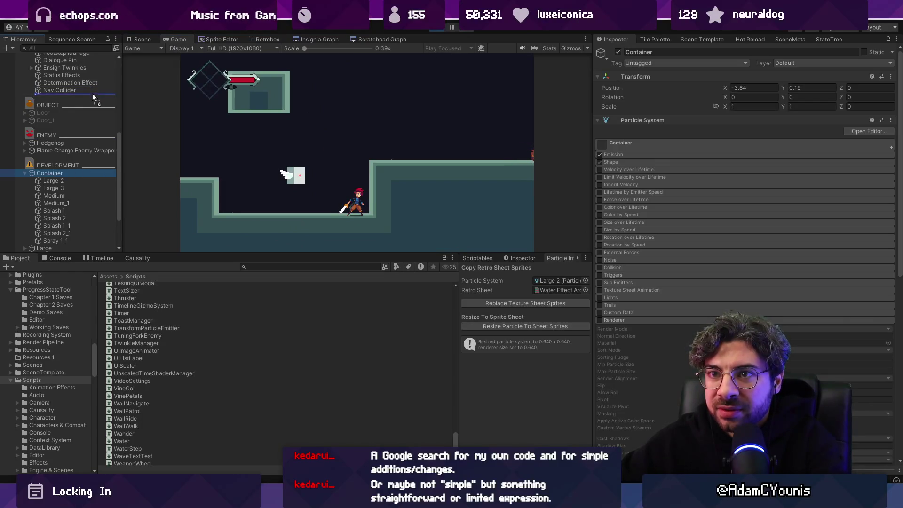
key(shift+space)
key(shift+space)
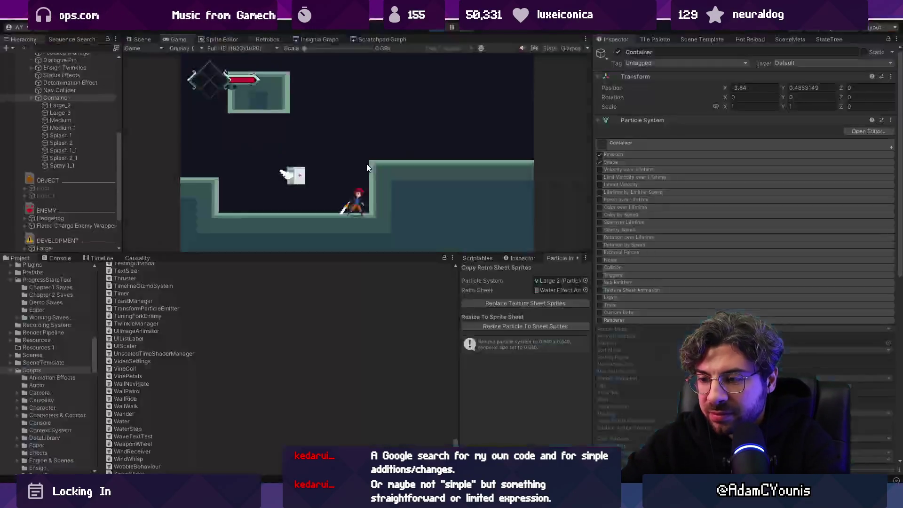
Set the Container's Position X to 0 and open the Windows Start menu
click(751, 87)
text(0)
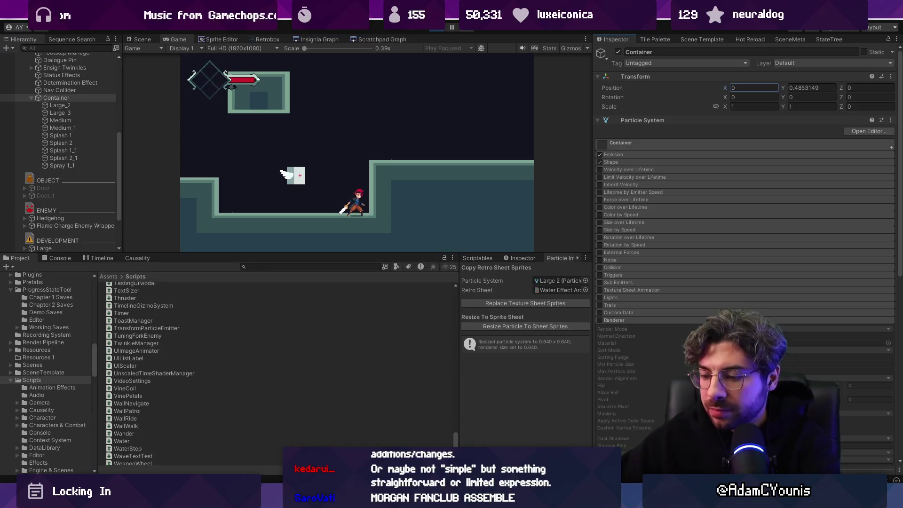
key(super)
key(super)
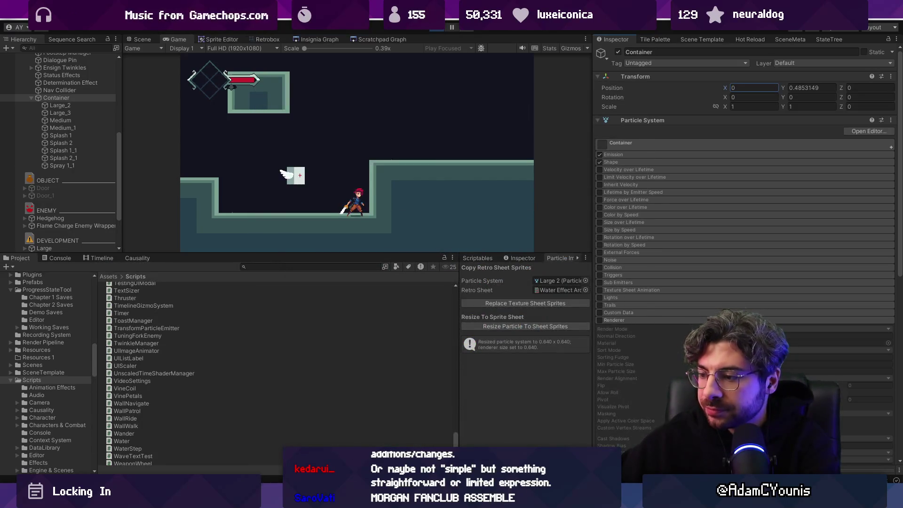